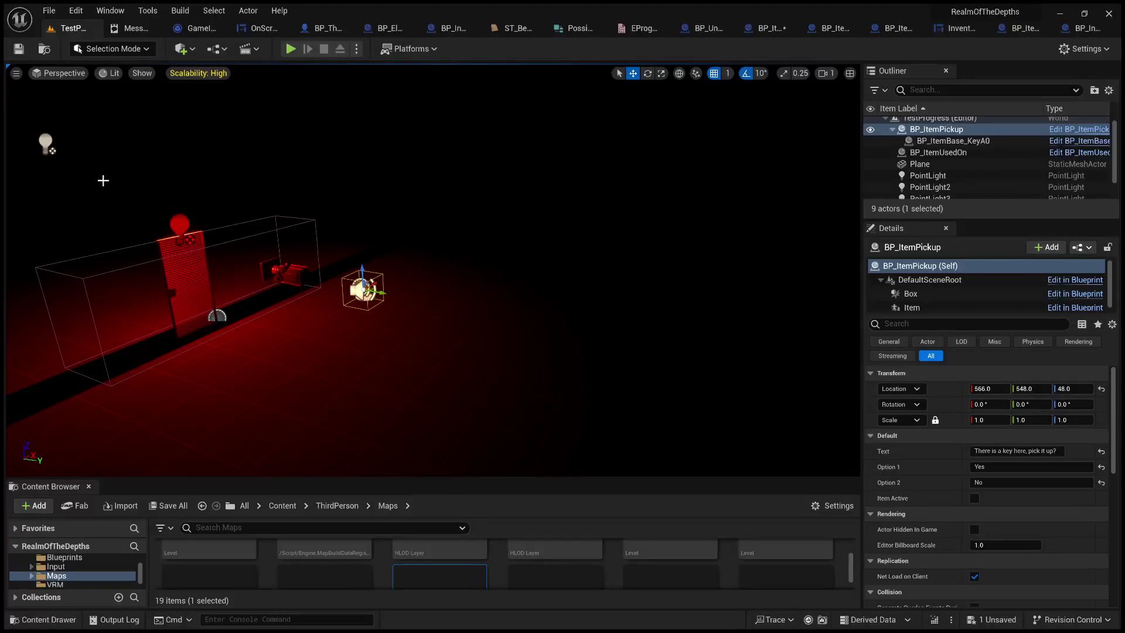
Select the point light and review the light-power nodes in BP_ItemUsedOn's event graph.
click(38, 140)
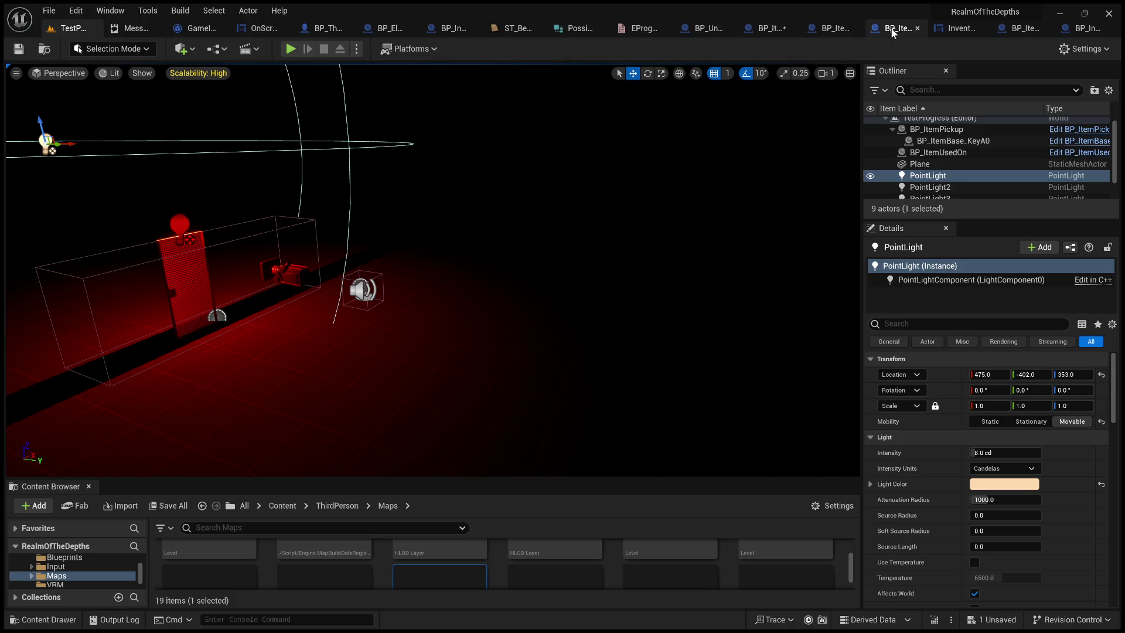
click(769, 27)
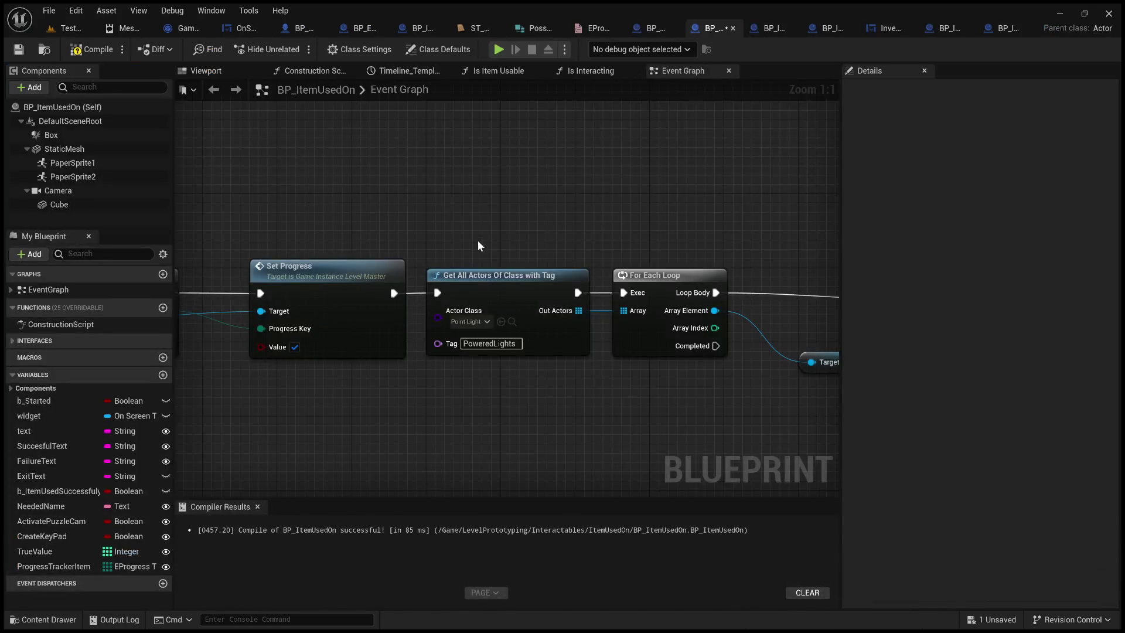
mouse_move(530, 220)
mouse_down()
mouse_move(395, 222)
mouse_move(1010, 197)
mouse_up()
Add a PointA entry to the red door's Progress Tracker Item list and save the level.
click(65, 29)
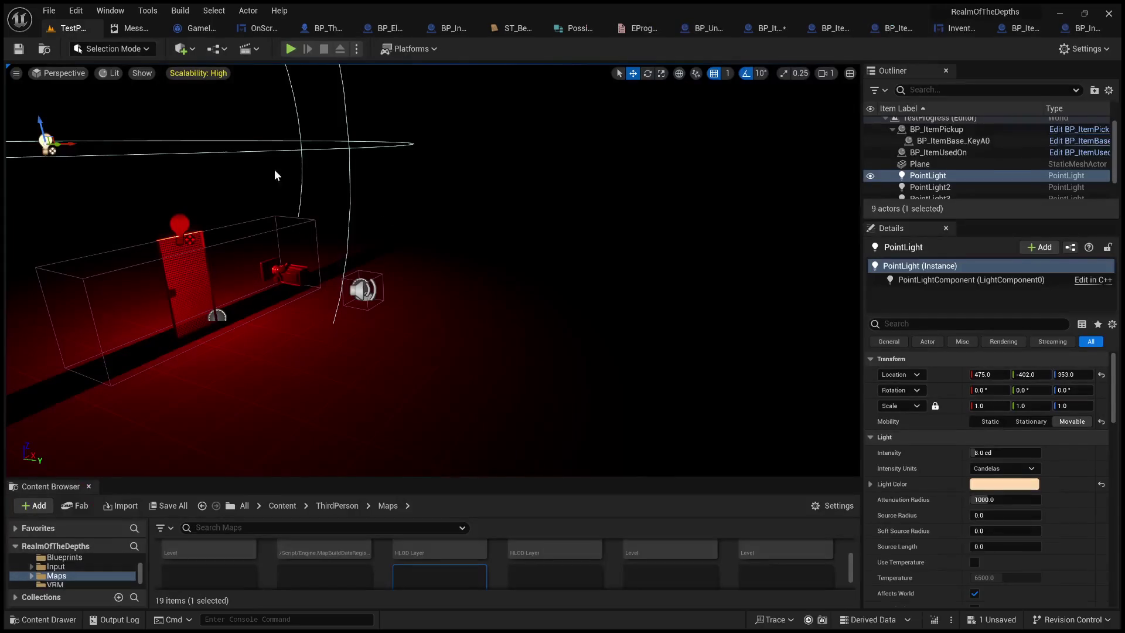
click(202, 253)
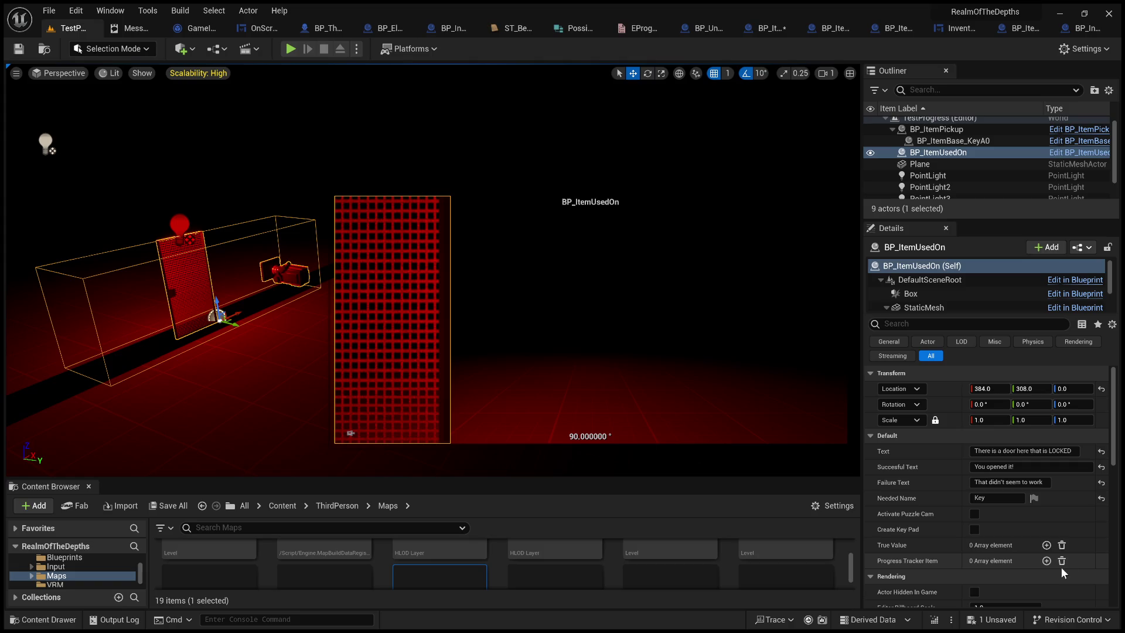
click(1047, 561)
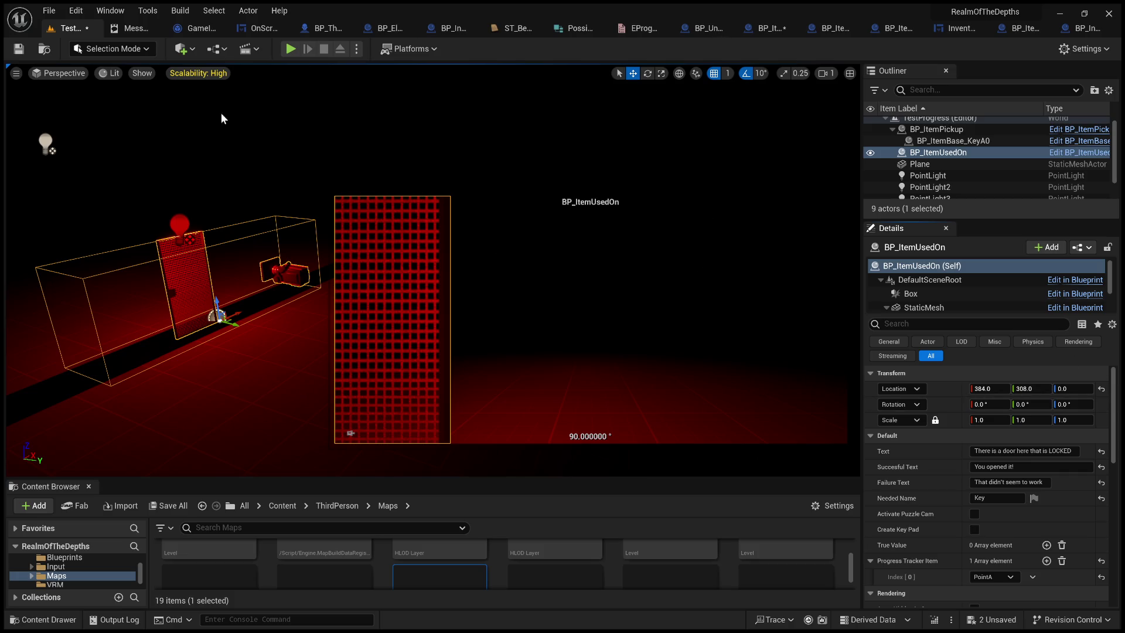
click(20, 55)
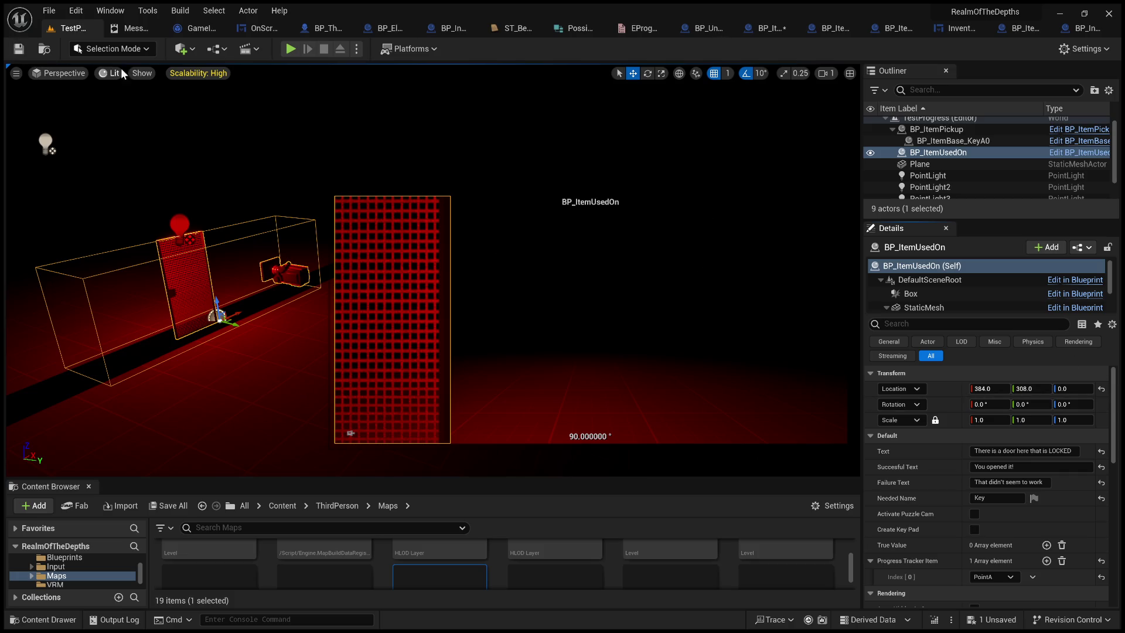
click(289, 50)
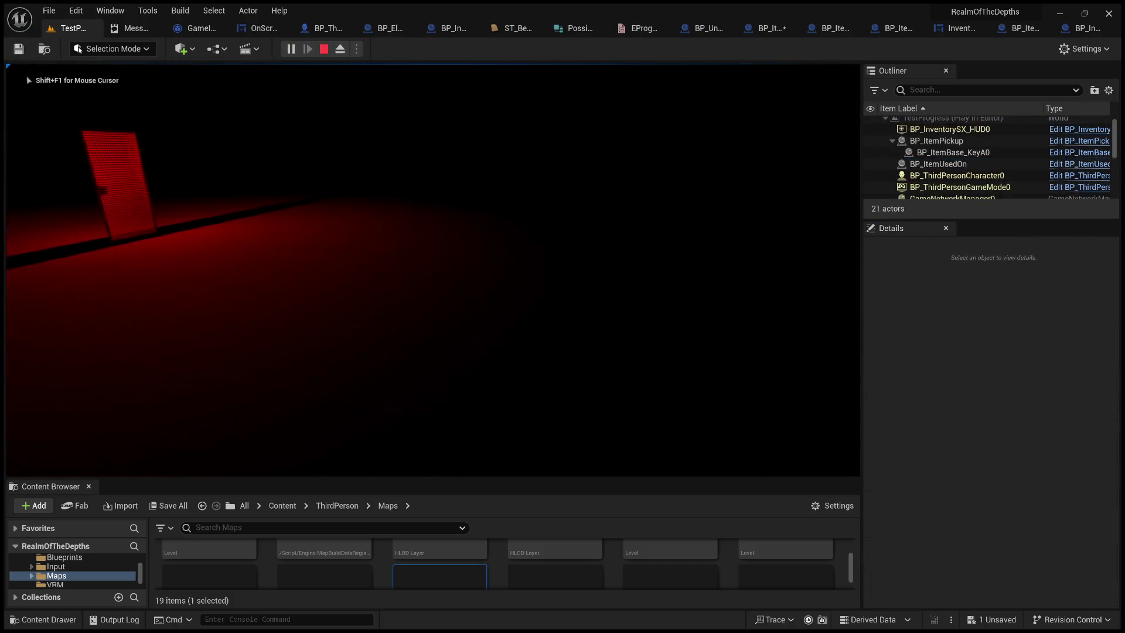
key(e)
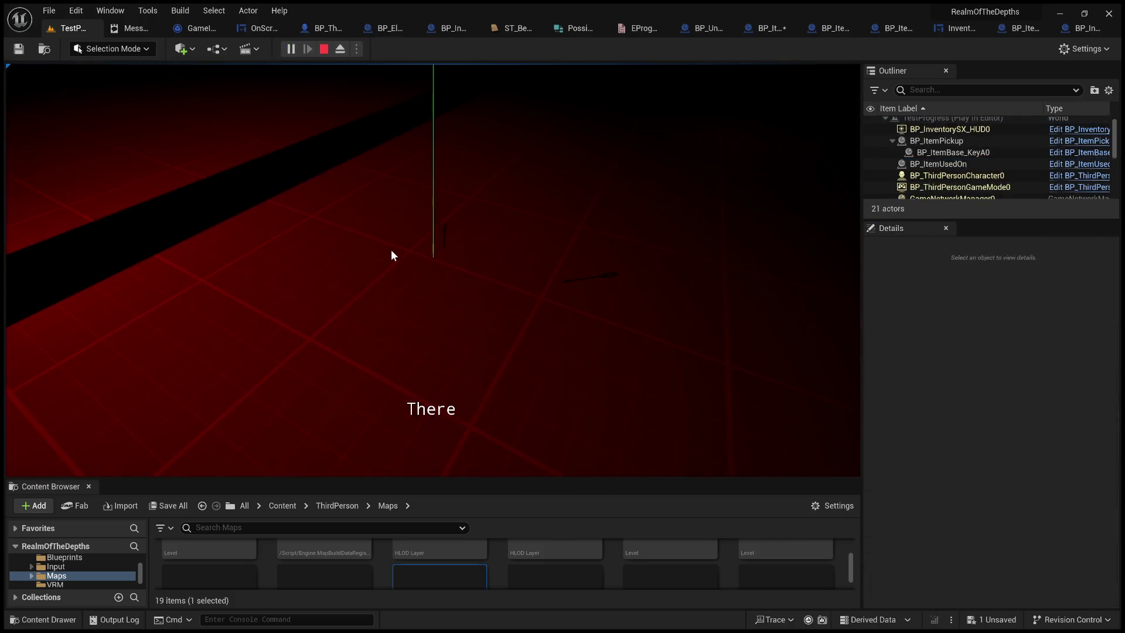
click(387, 452)
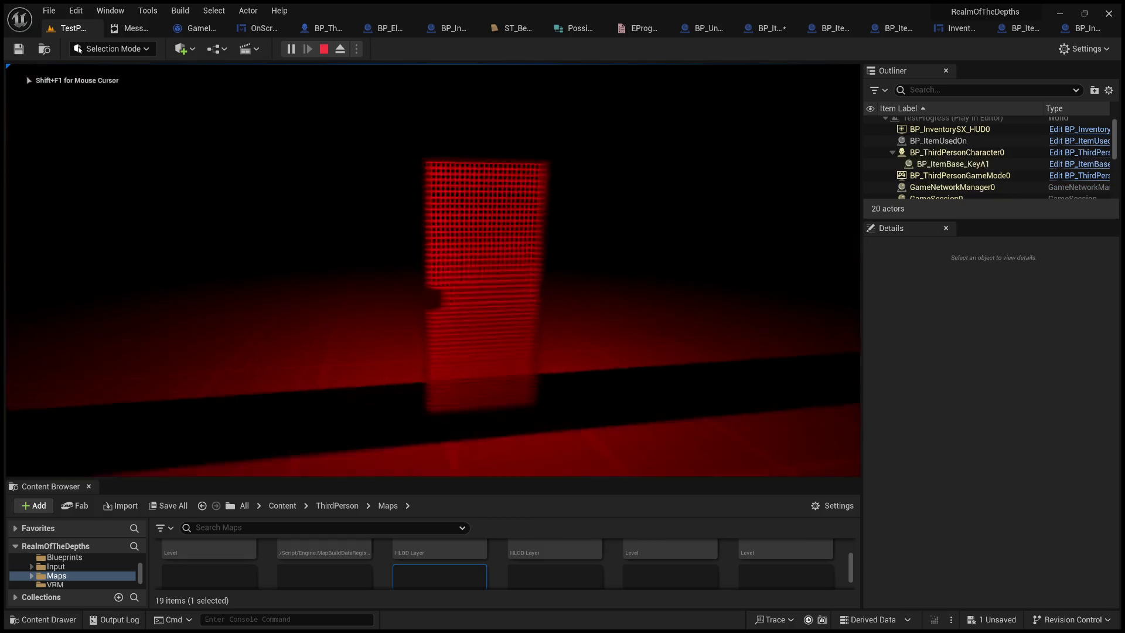
key(Tab)
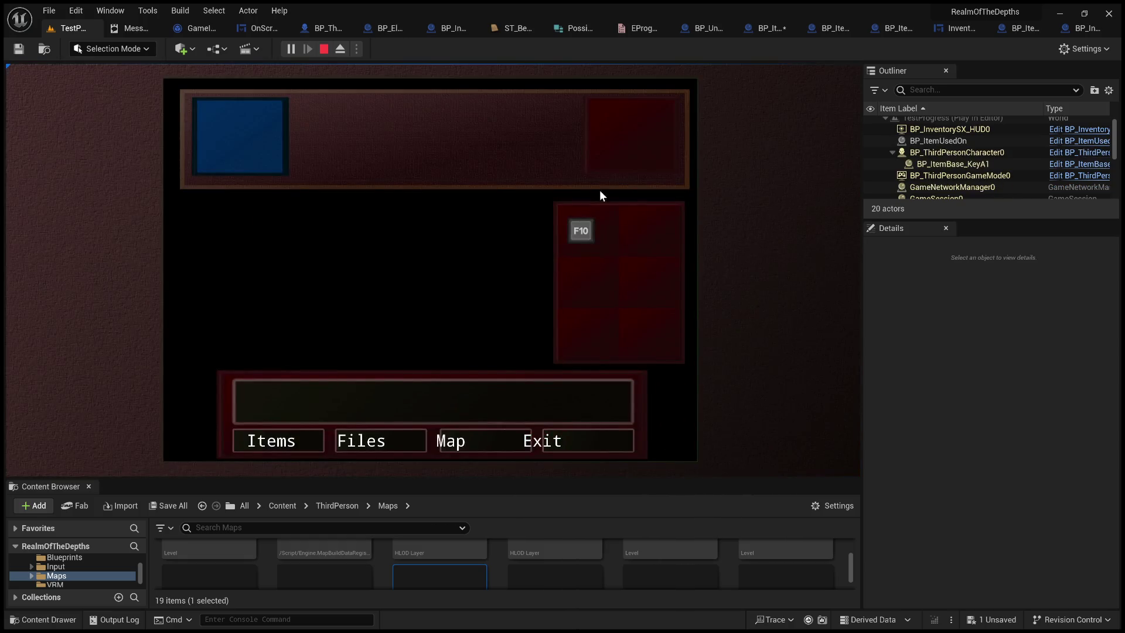
click(584, 235)
click(524, 218)
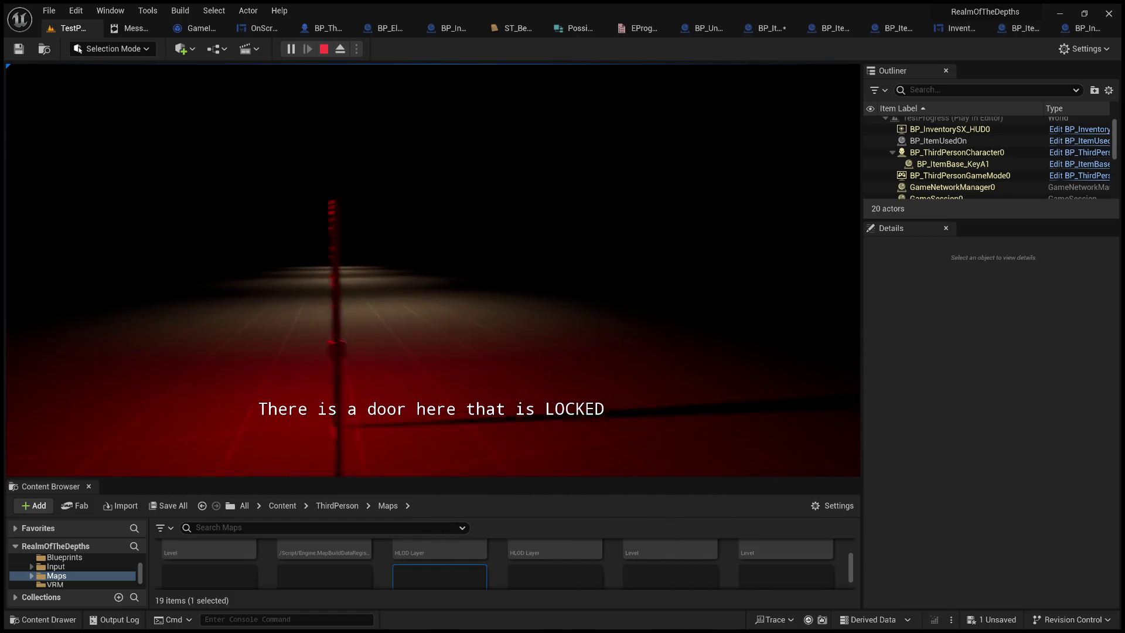
key(Escape)
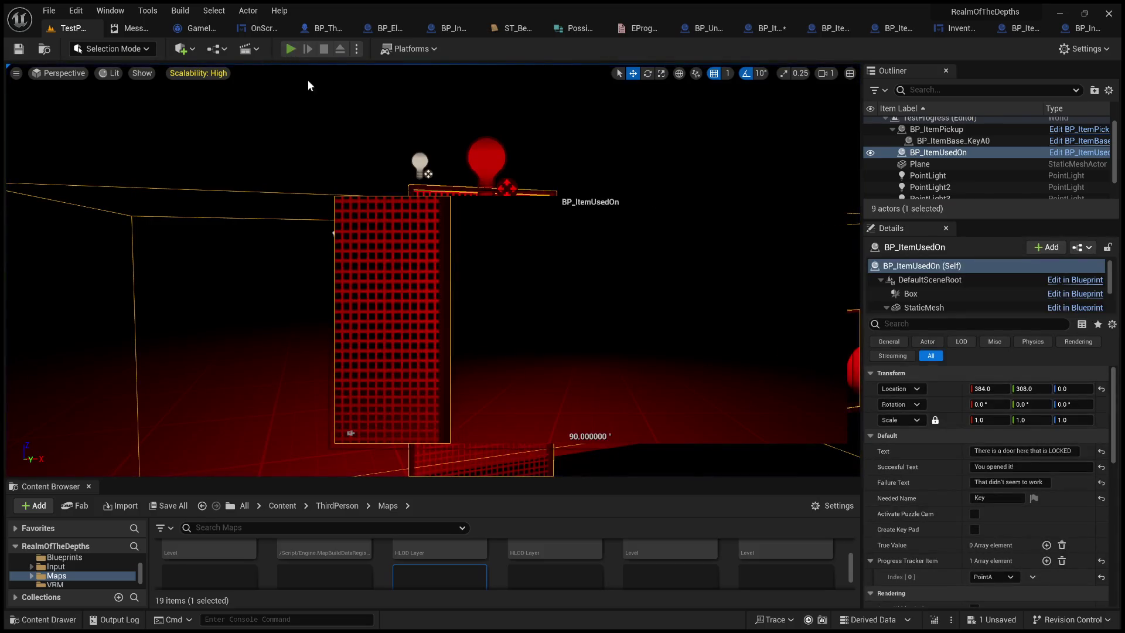
key(alt+p)
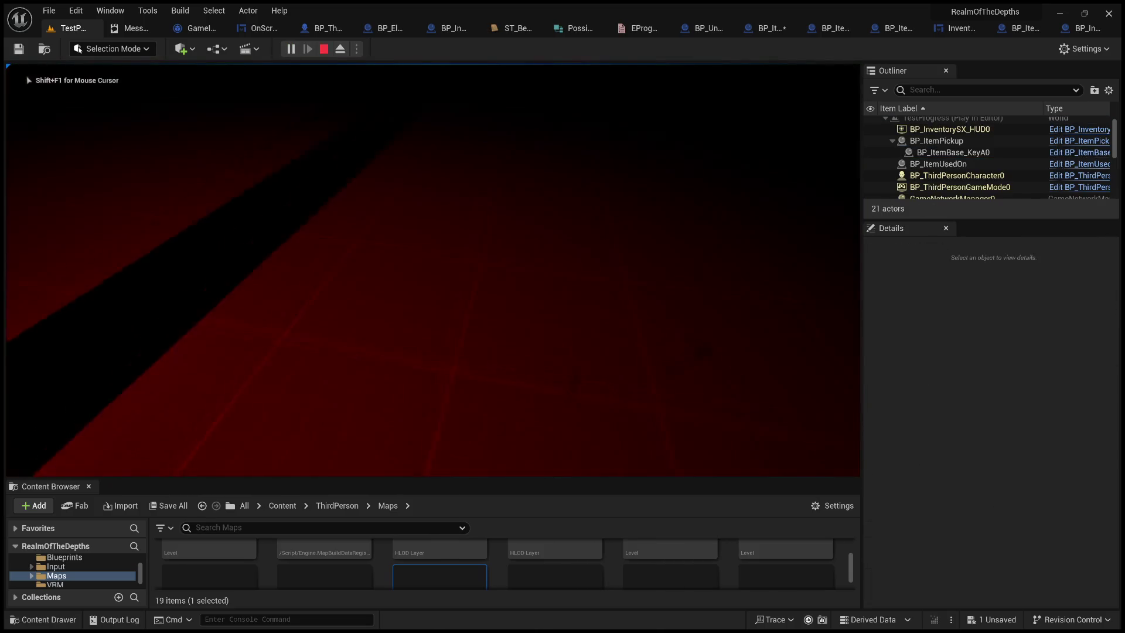
key(e)
click(387, 449)
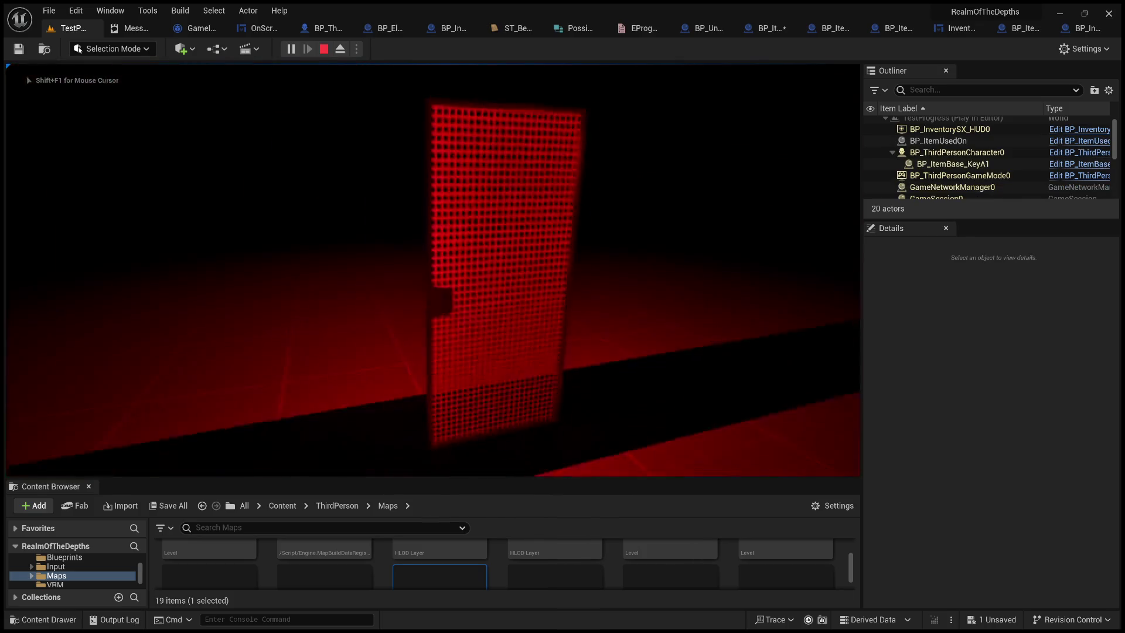
key(Tab)
click(577, 234)
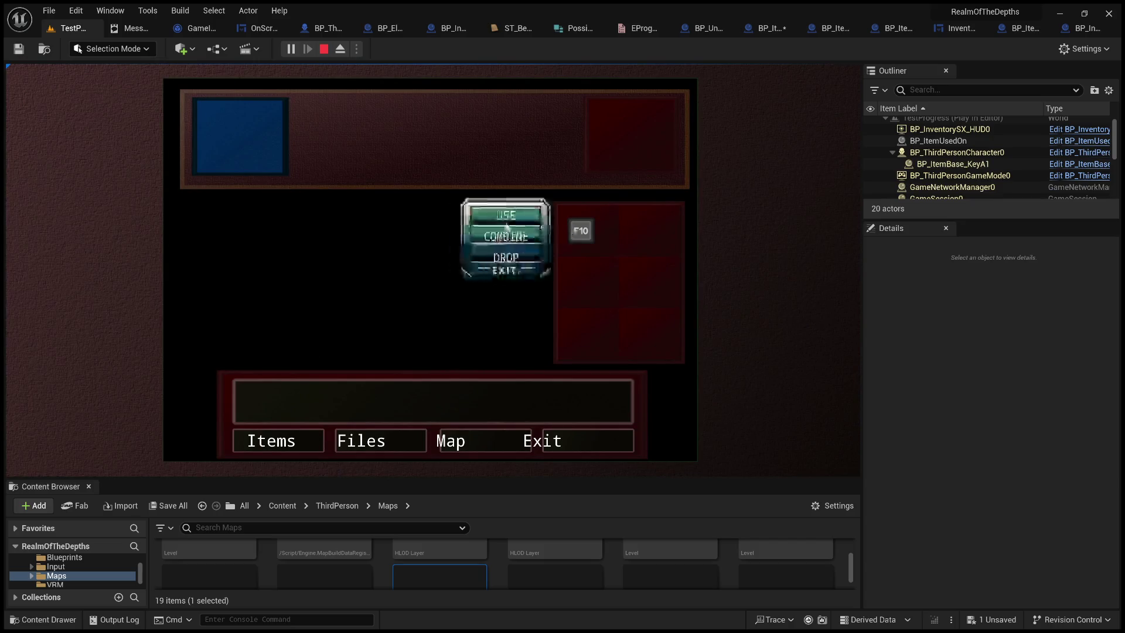
click(510, 256)
key(shift+F1)
key(Escape)
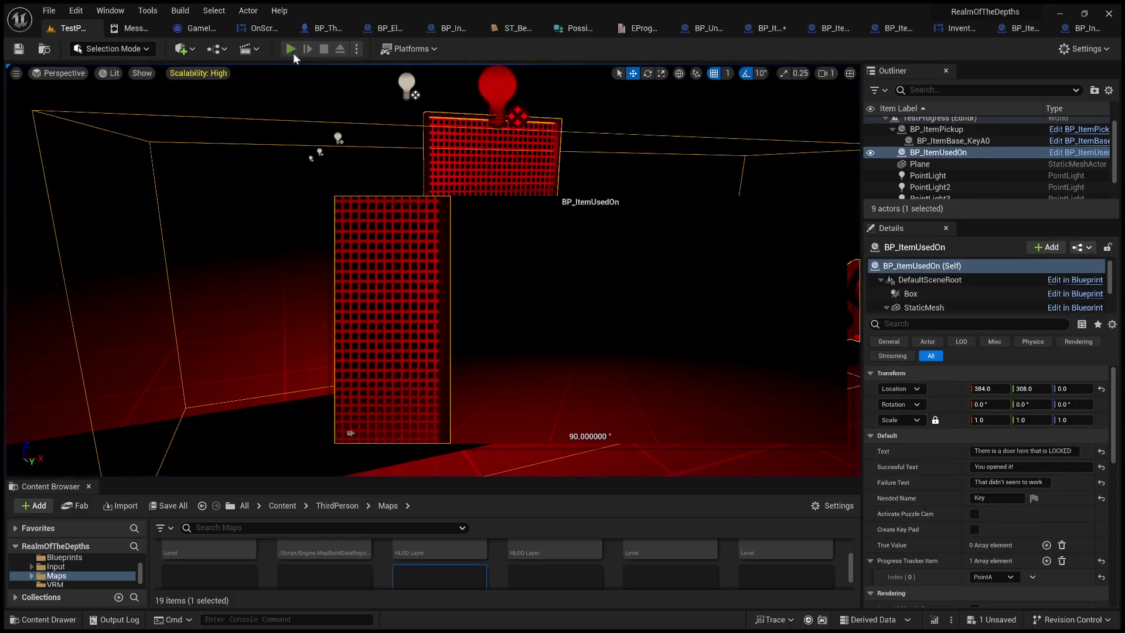
click(291, 48)
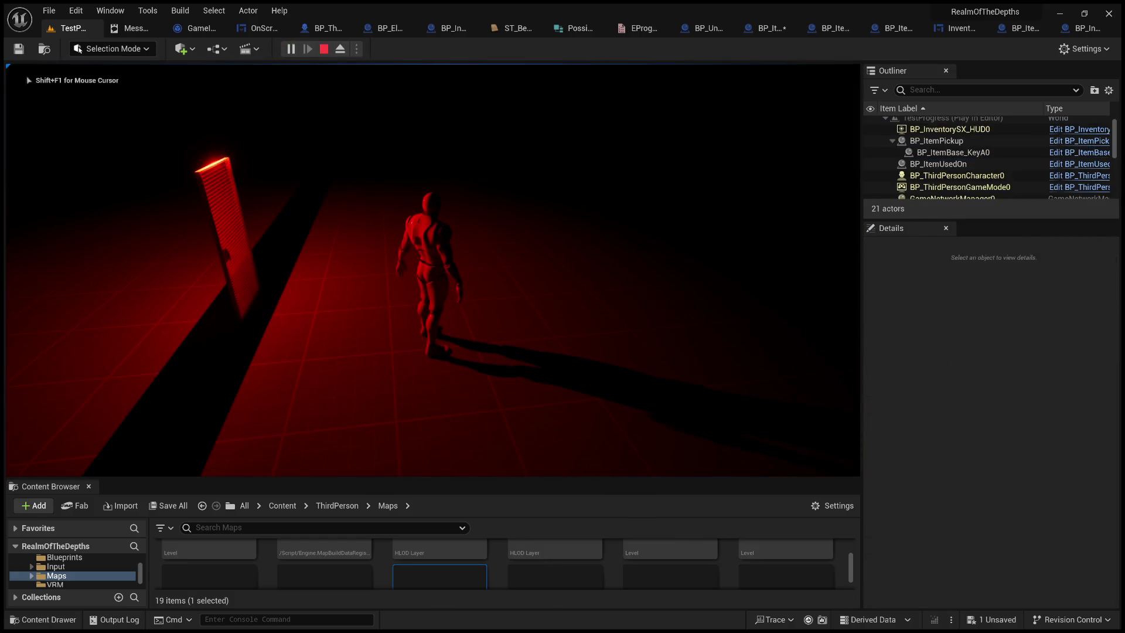
key(e)
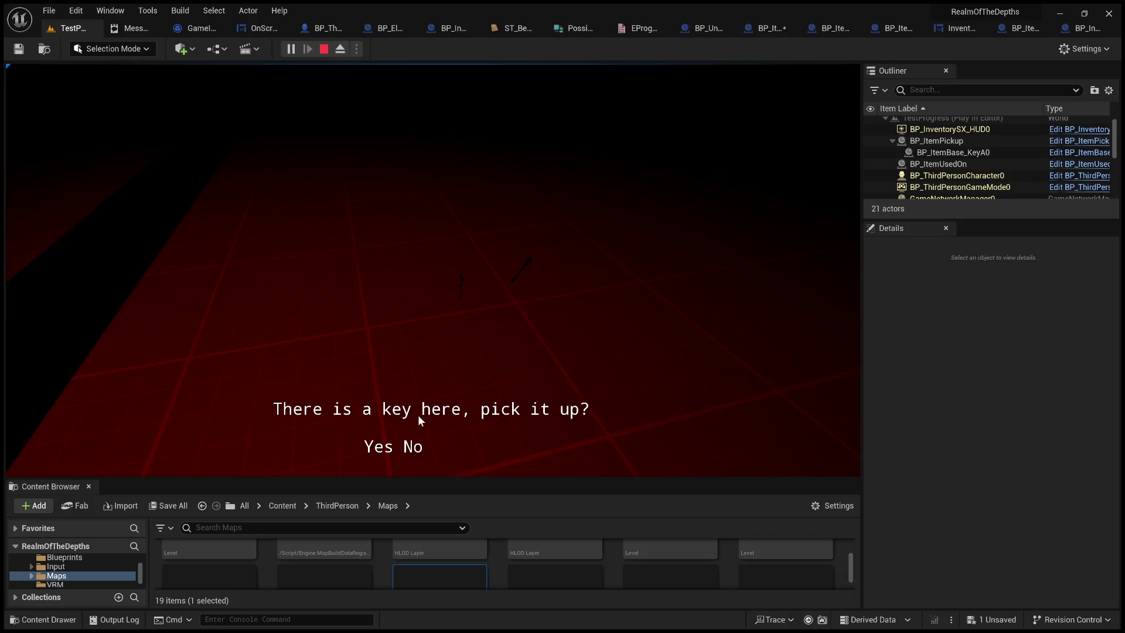
click(376, 452)
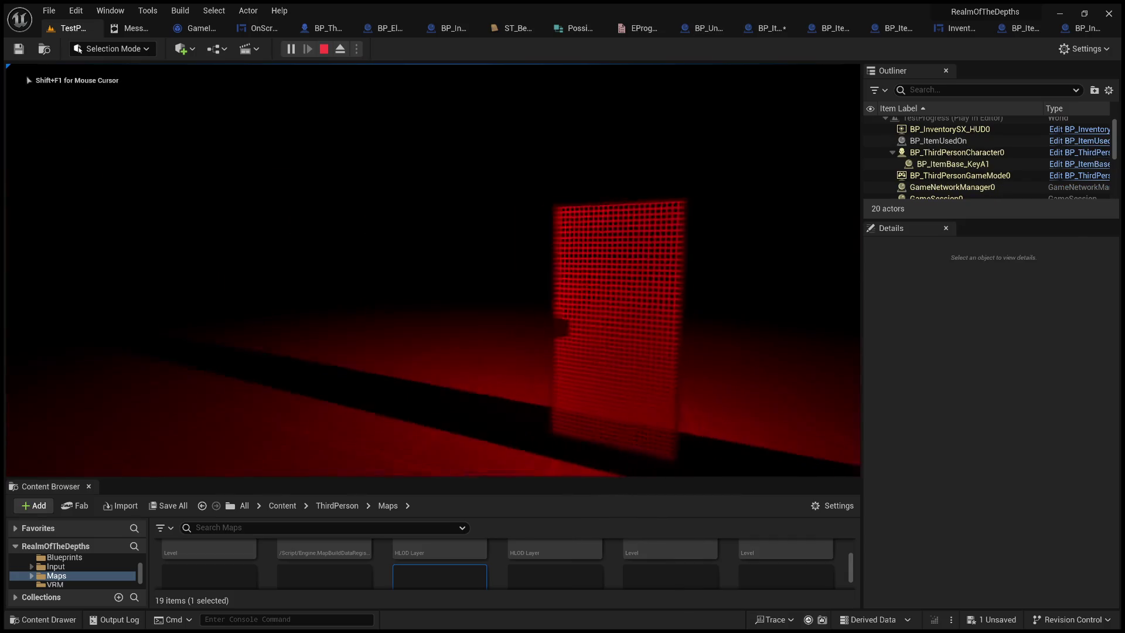
key(Tab)
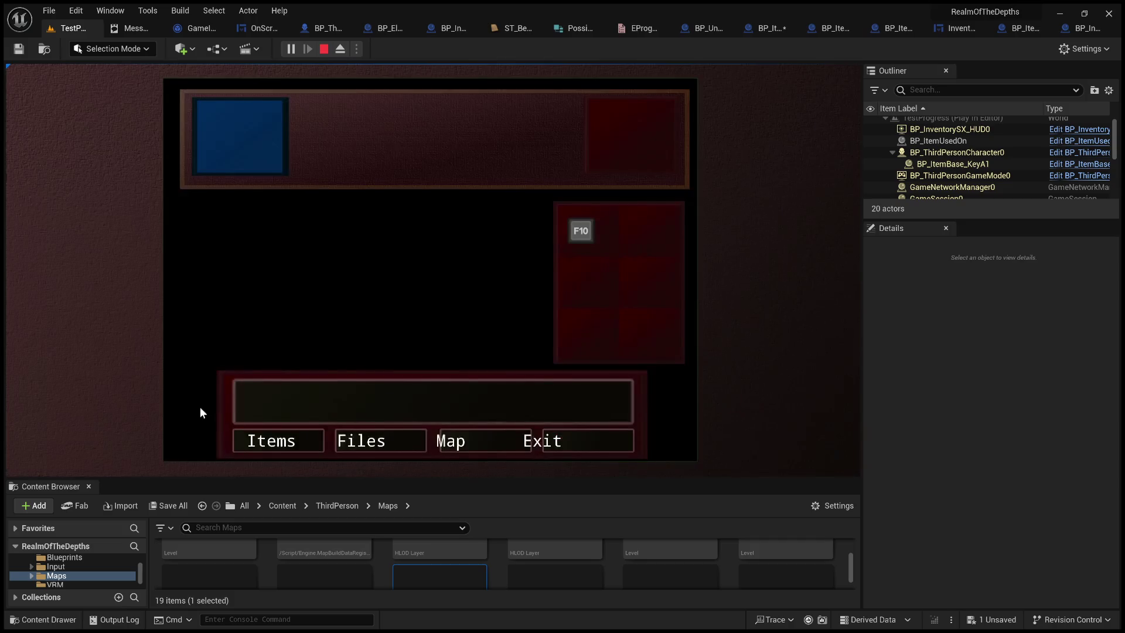
key(Tab)
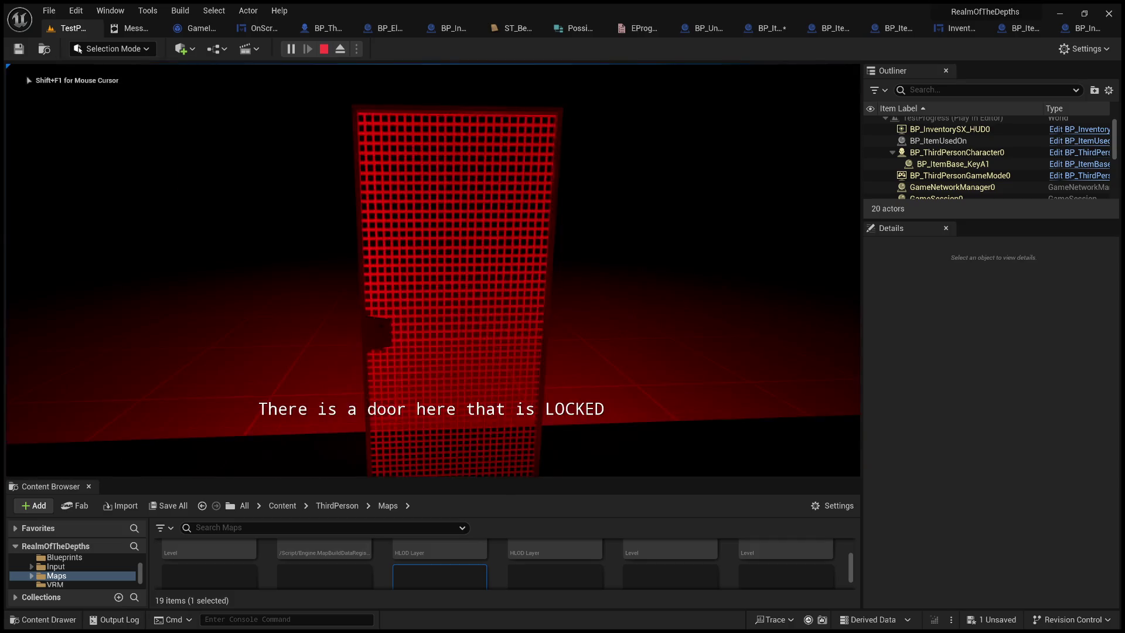
key(Tab)
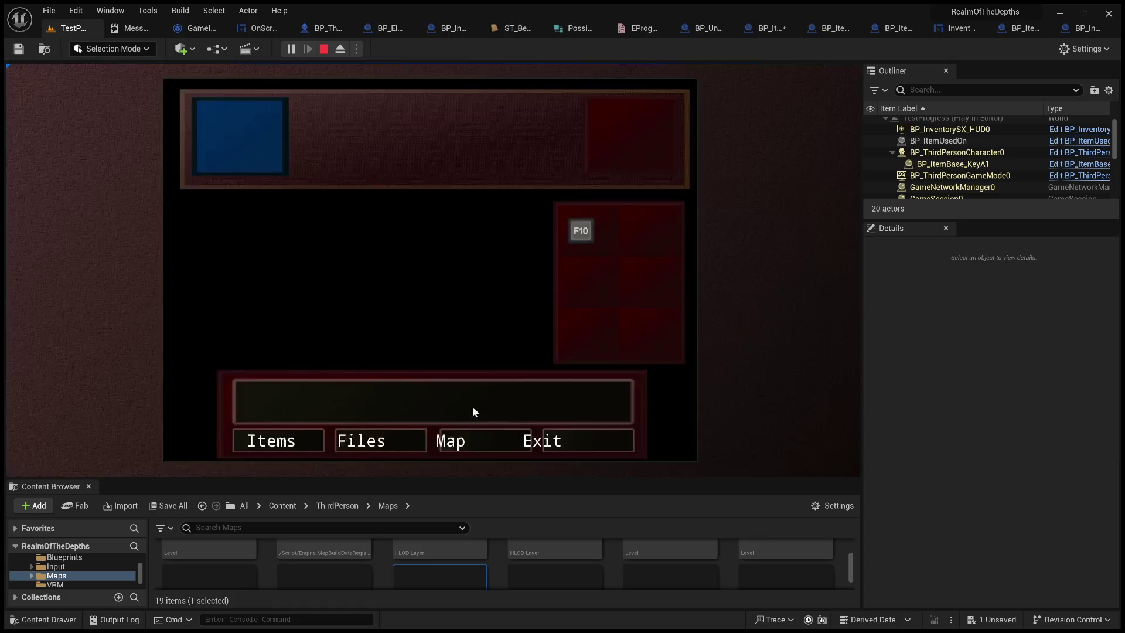
key(Tab)
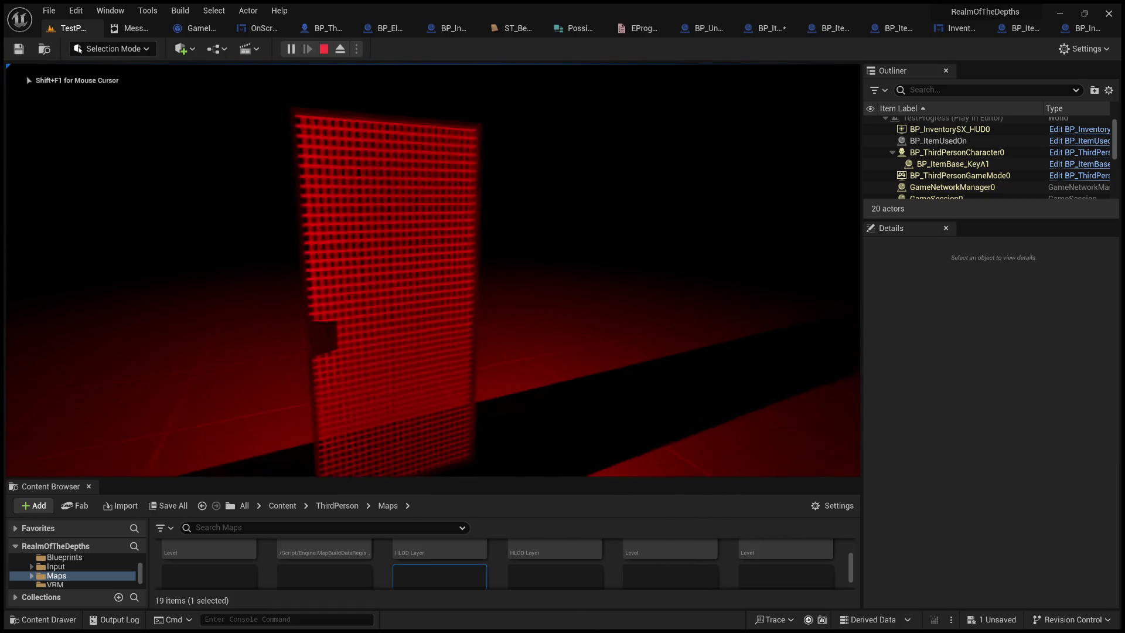
key(e)
key(Tab)
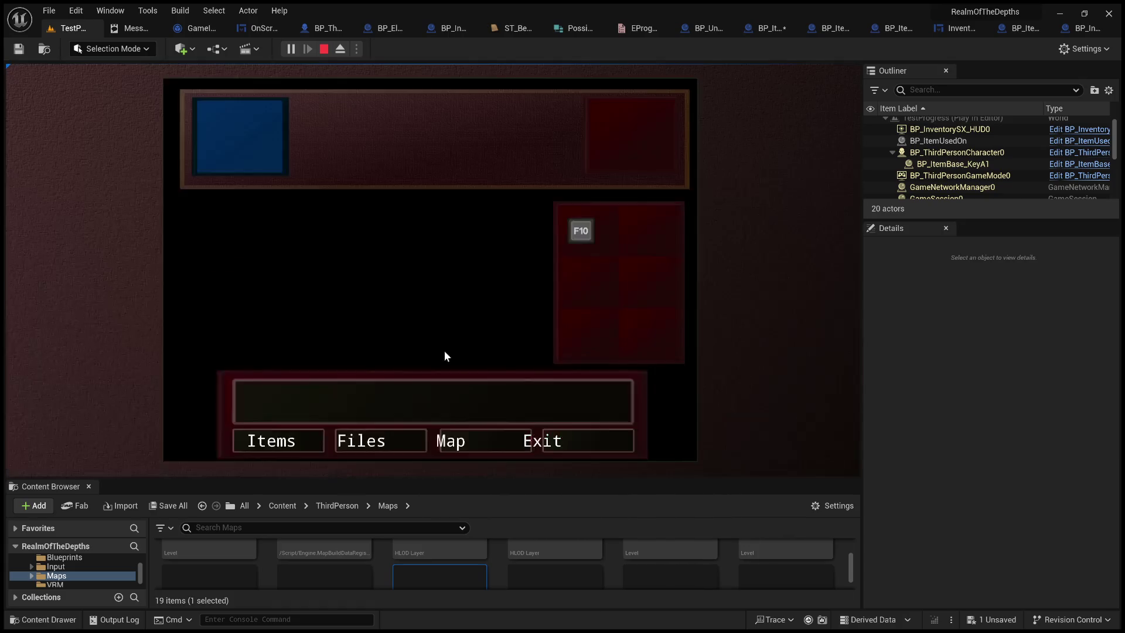
click(588, 230)
click(516, 214)
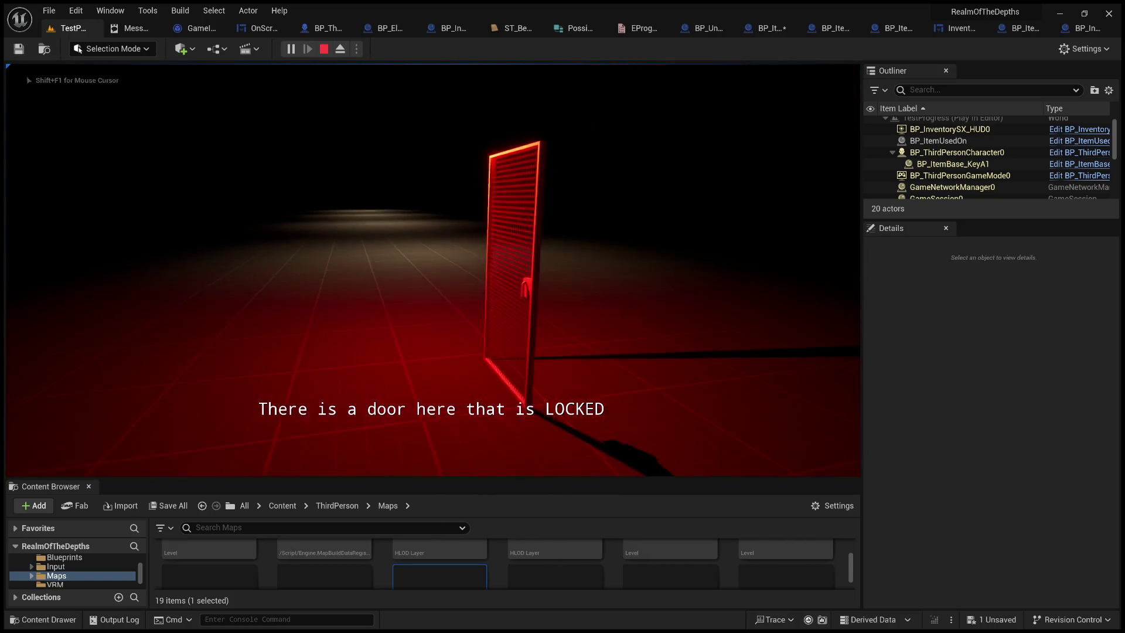
key(Escape)
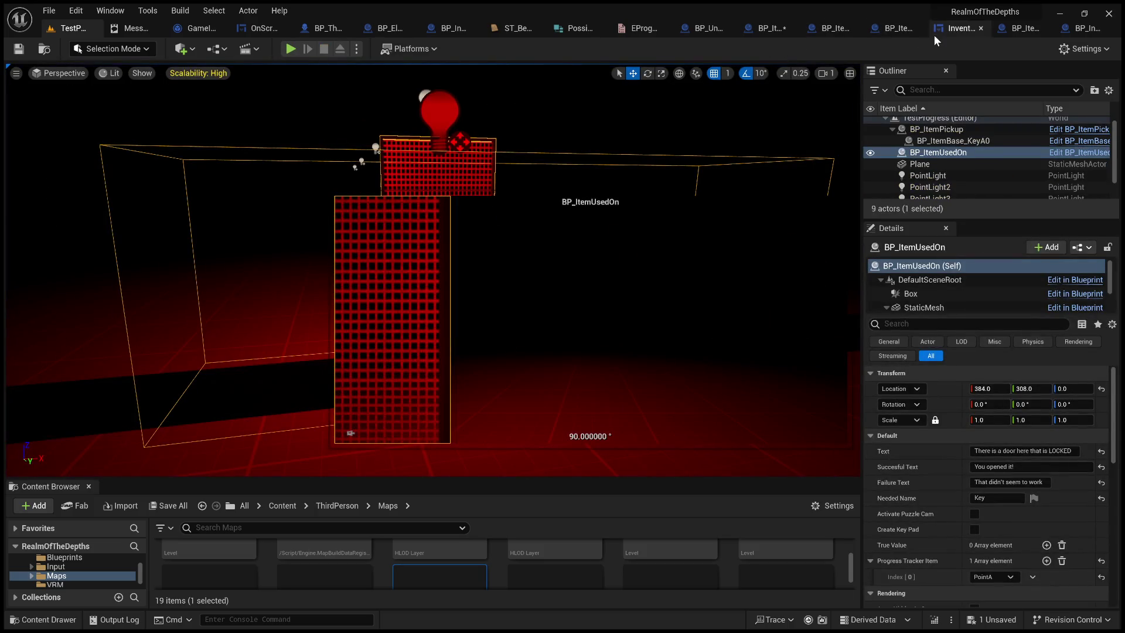
Rewrite the InventoryMenu graph comment to 'Opening inventory should close all current interactions' and save.
click(950, 30)
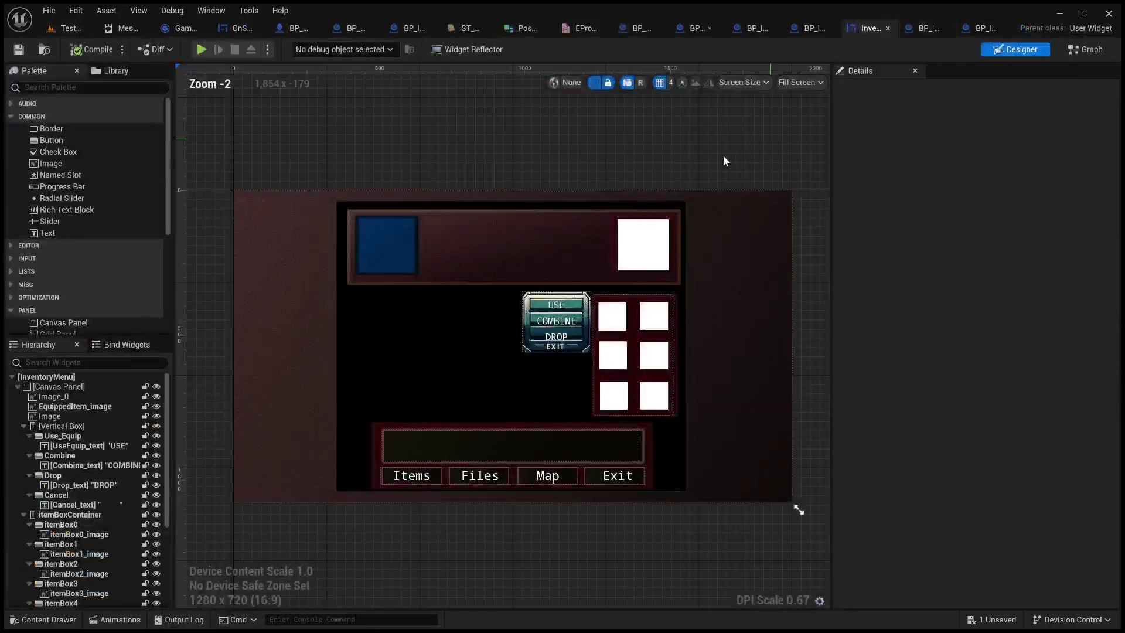
click(1085, 49)
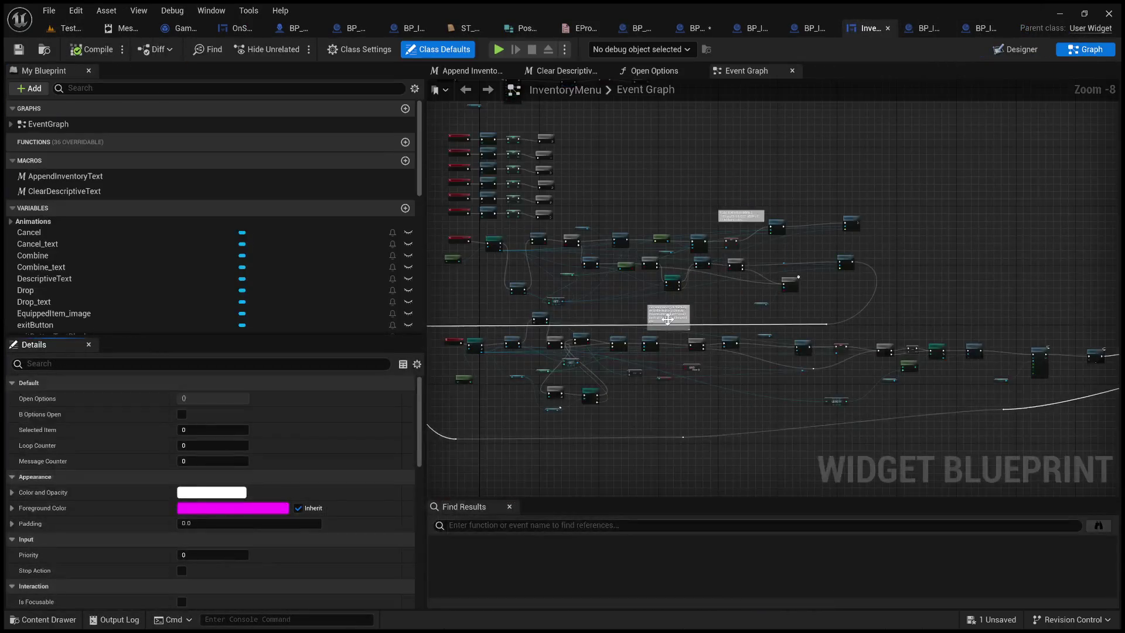
scroll(661, 310, up, 3)
click(662, 311)
double_click(614, 328)
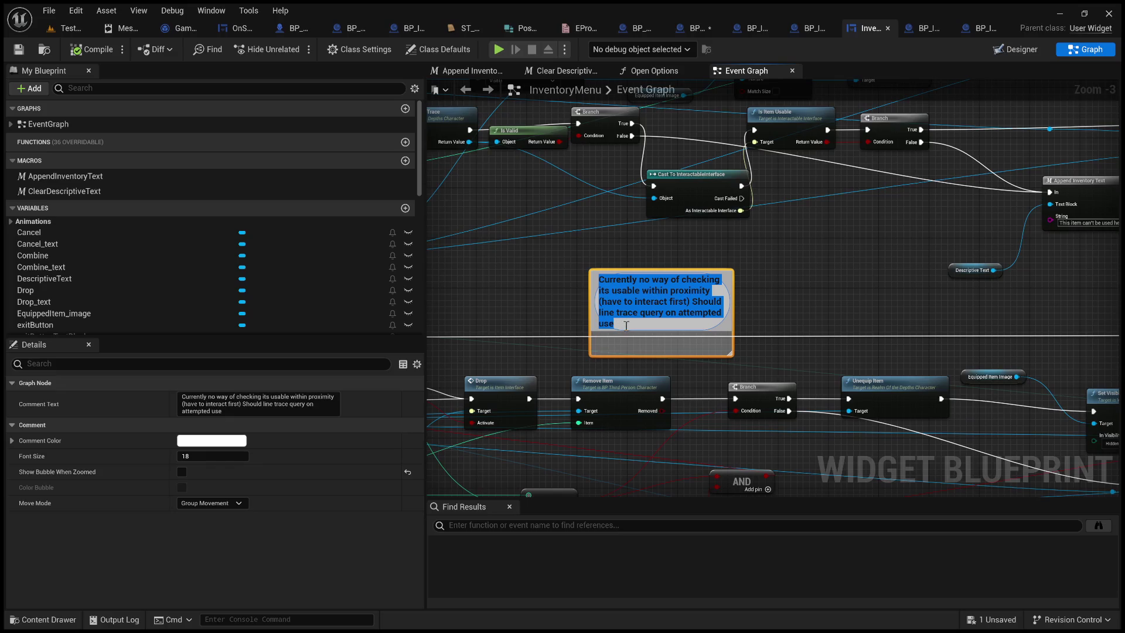
text(Opening)
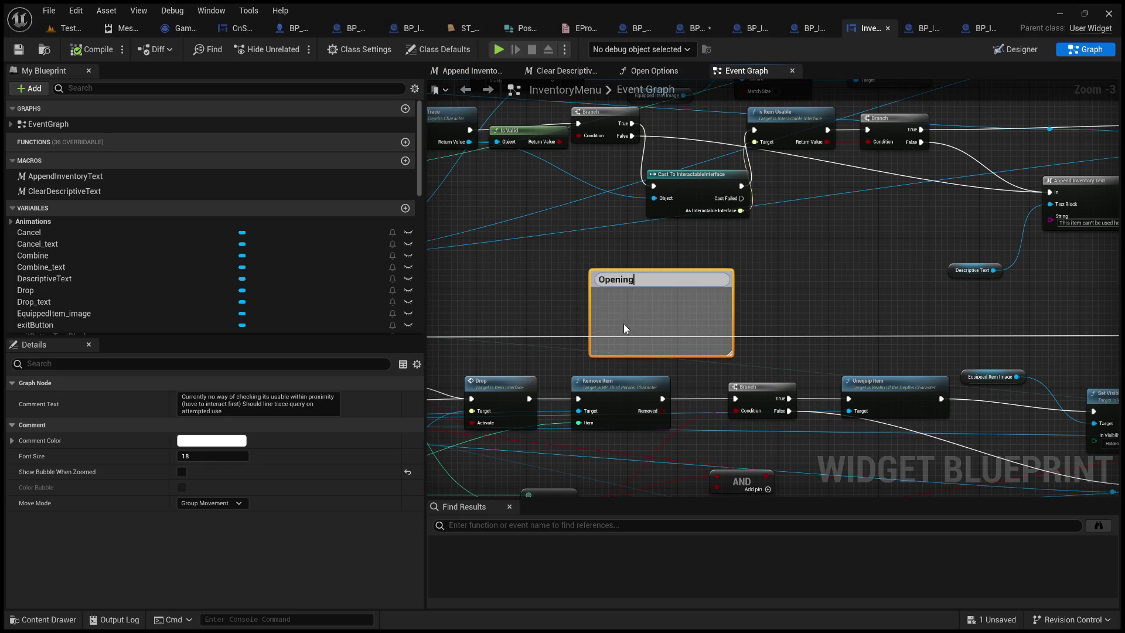
text( inventory should)
text( close)
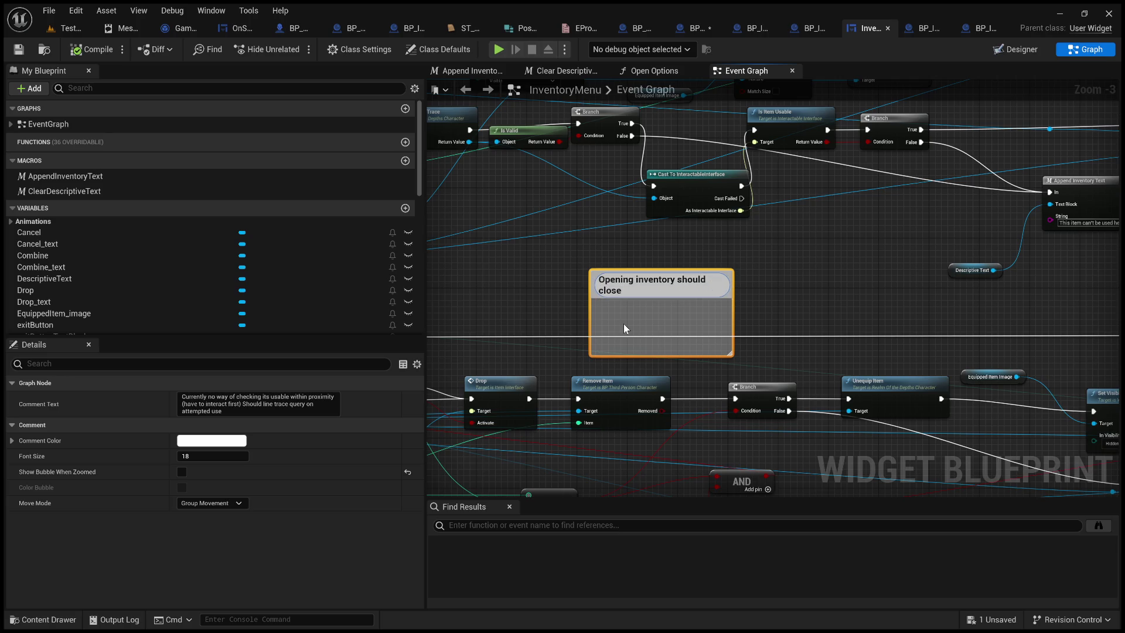
text( all current interactions)
click(834, 244)
click(18, 51)
click(68, 29)
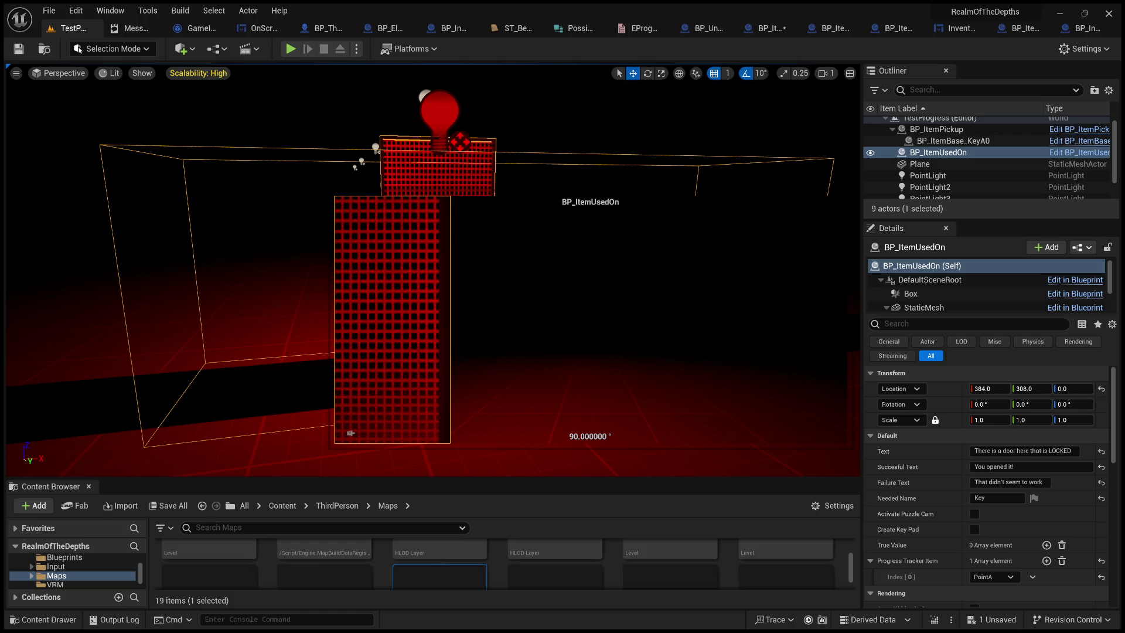
Playtest: pick up the key, use it from the Tab inventory to open the red door, then eject.
key(alt+p)
key(w)
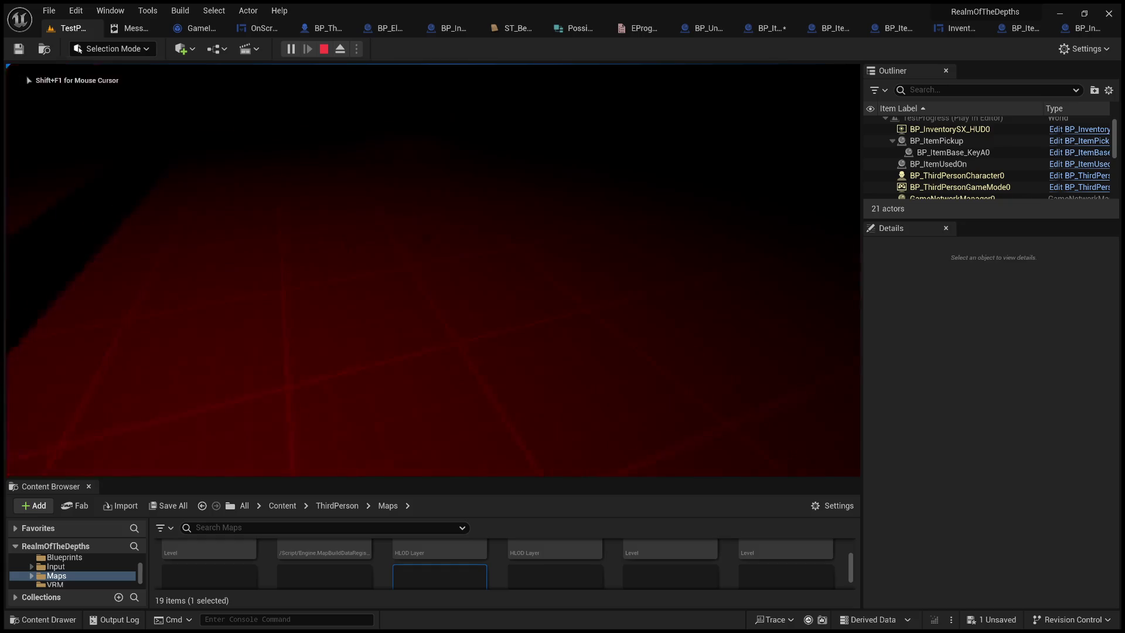
key(e)
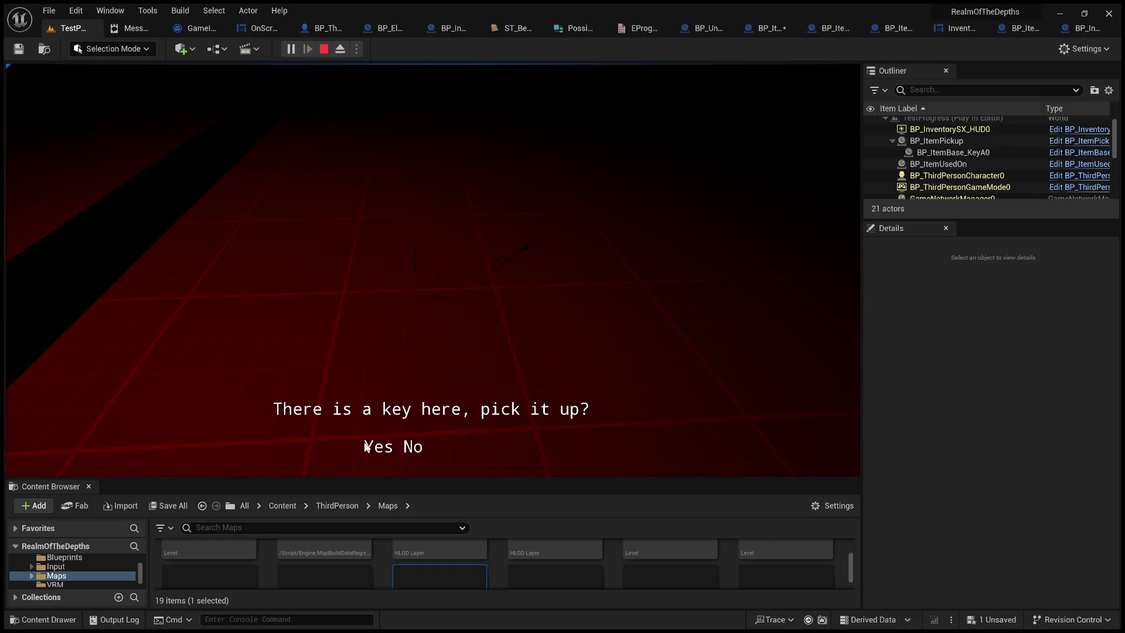
click(371, 446)
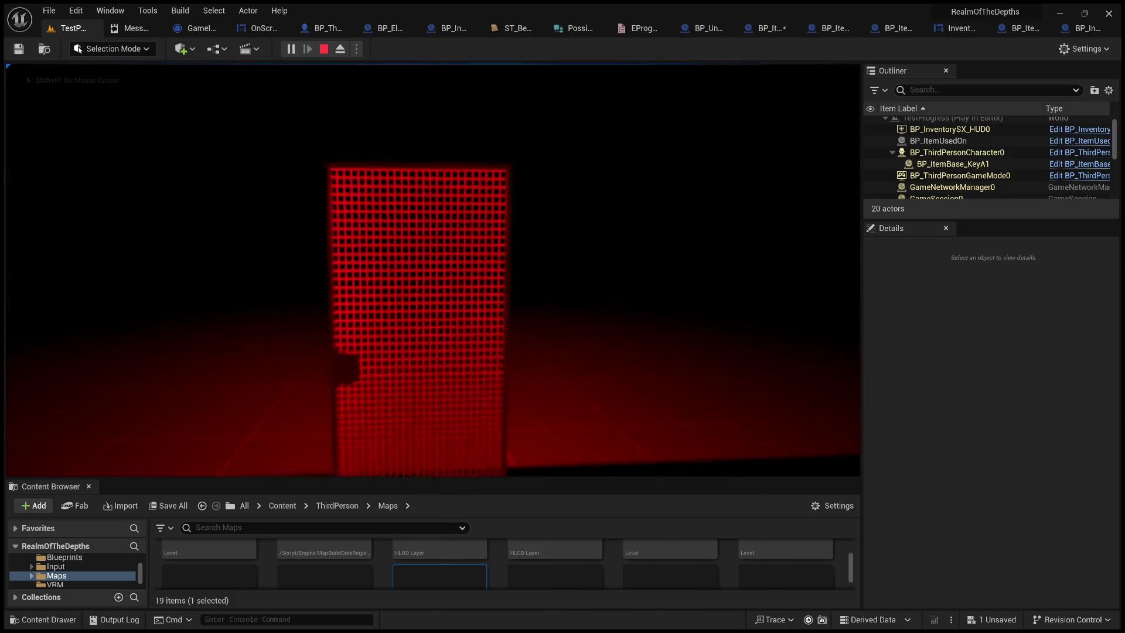
key(Tab)
click(576, 231)
click(528, 212)
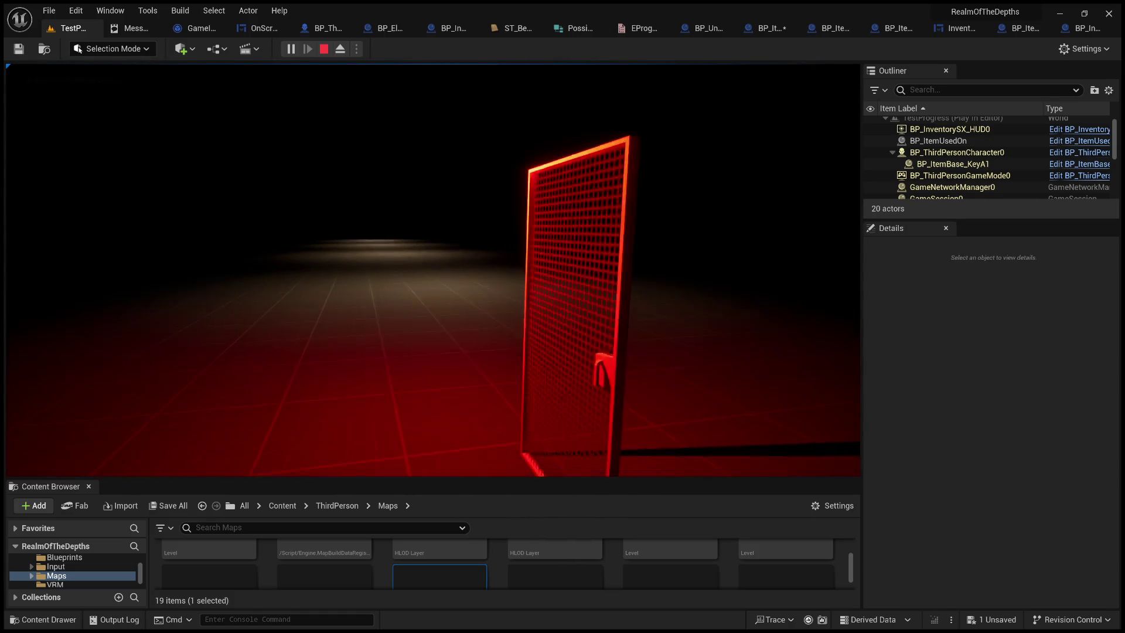
key(F8)
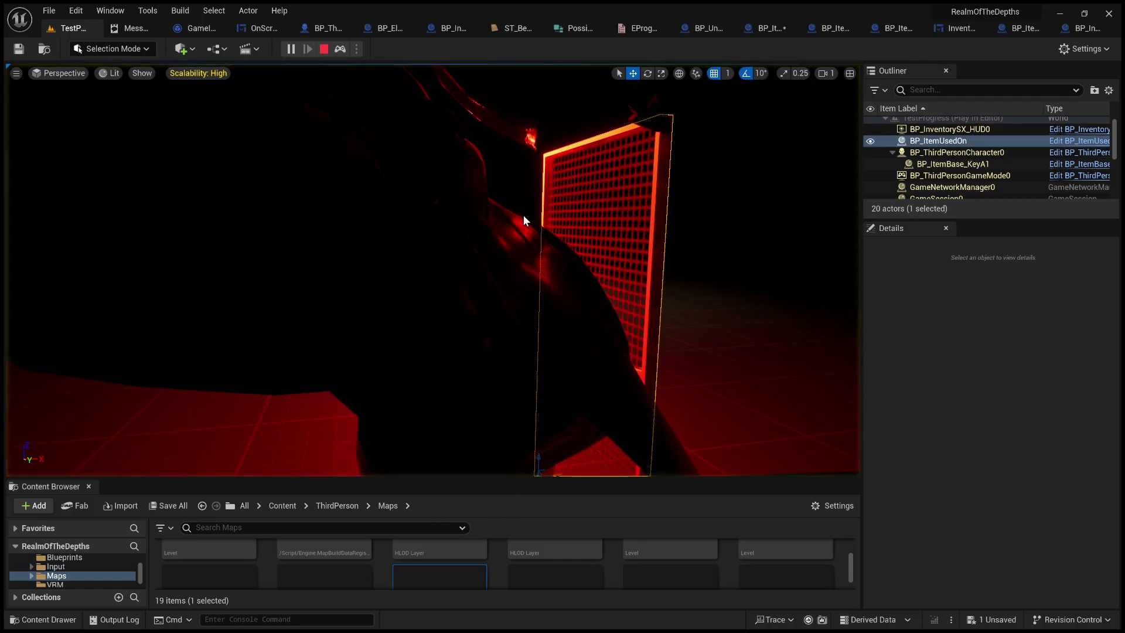
Run the RestartLevel console command to reset the door and key, then repossess the player.
click(287, 619)
text(RestartLevel)
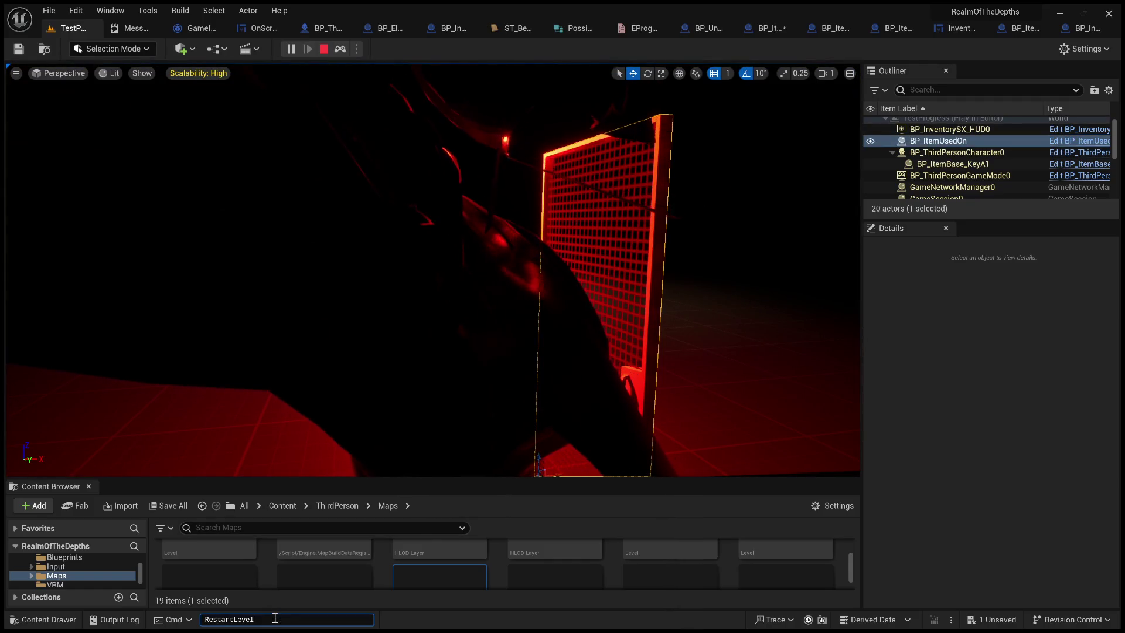
key(Return)
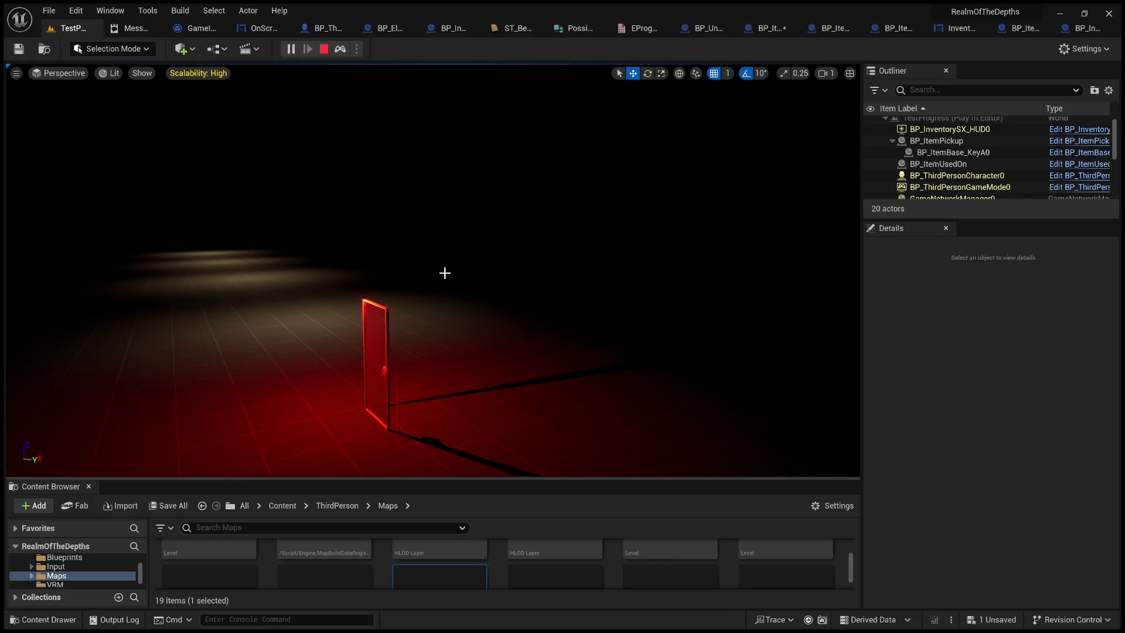
key(F8)
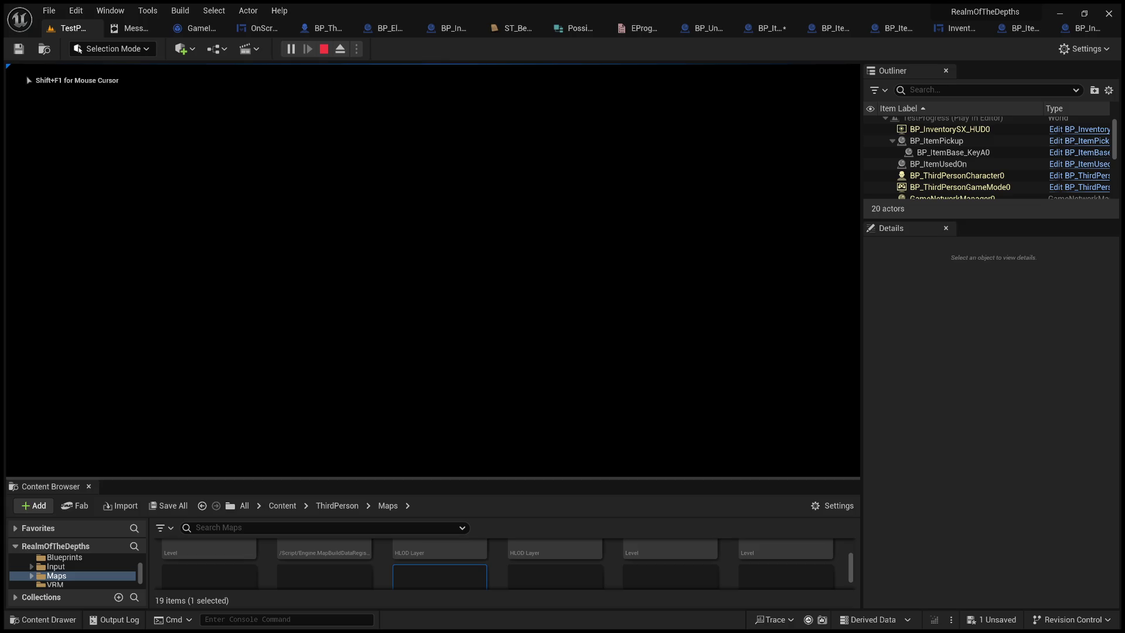
Stop play, switch the viewport to Unlit (Alt+3), and briefly start and stop another session.
key(Escape)
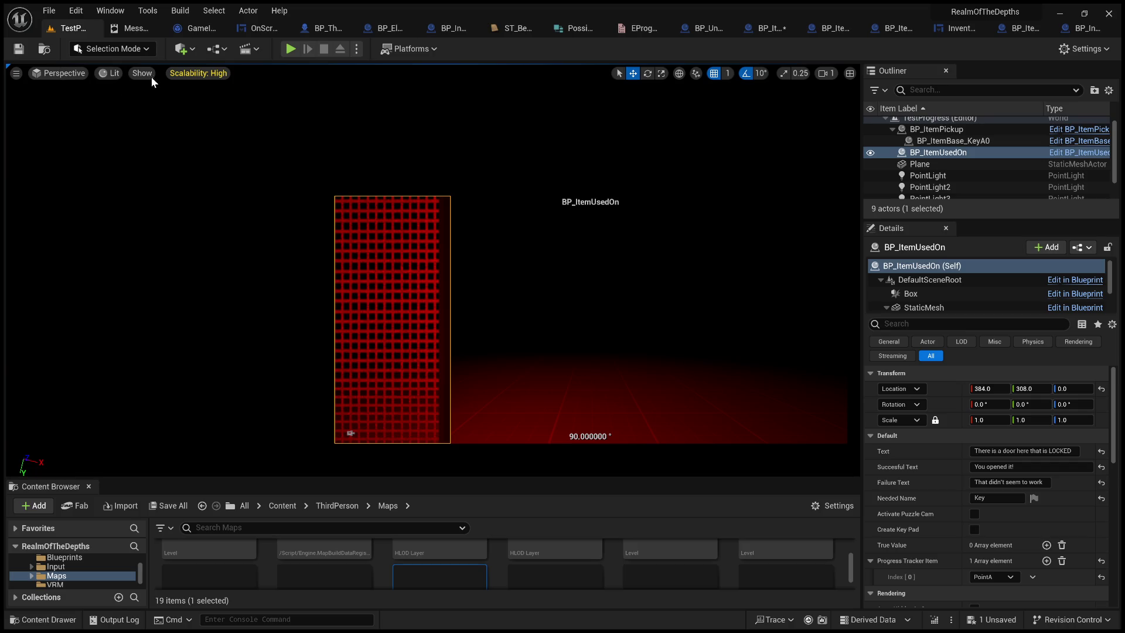
key(alt+3)
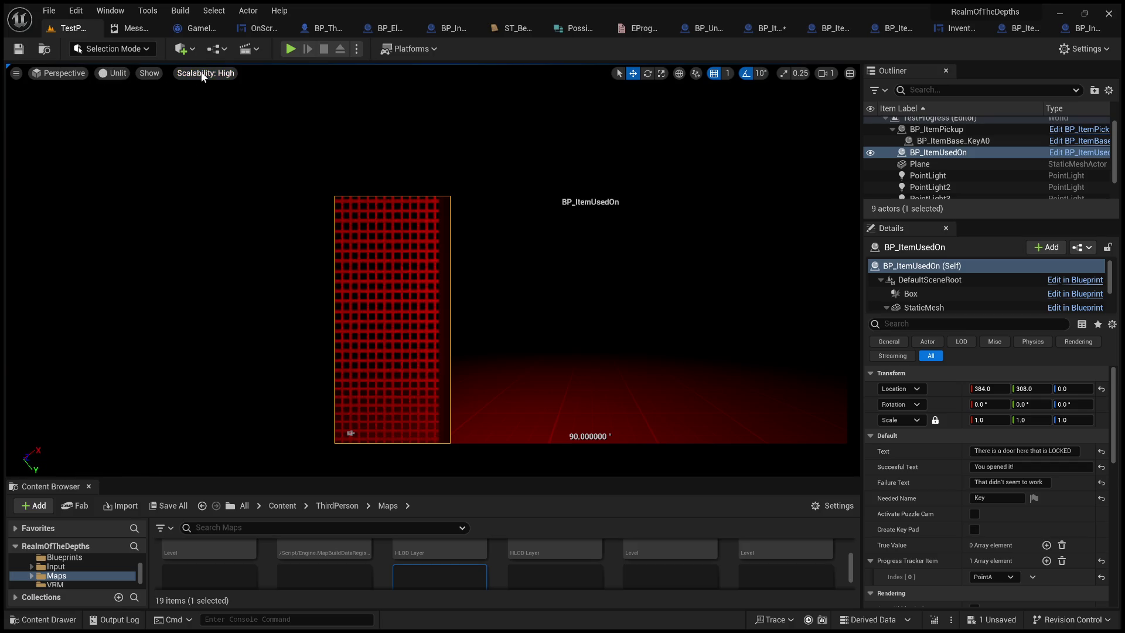
click(290, 50)
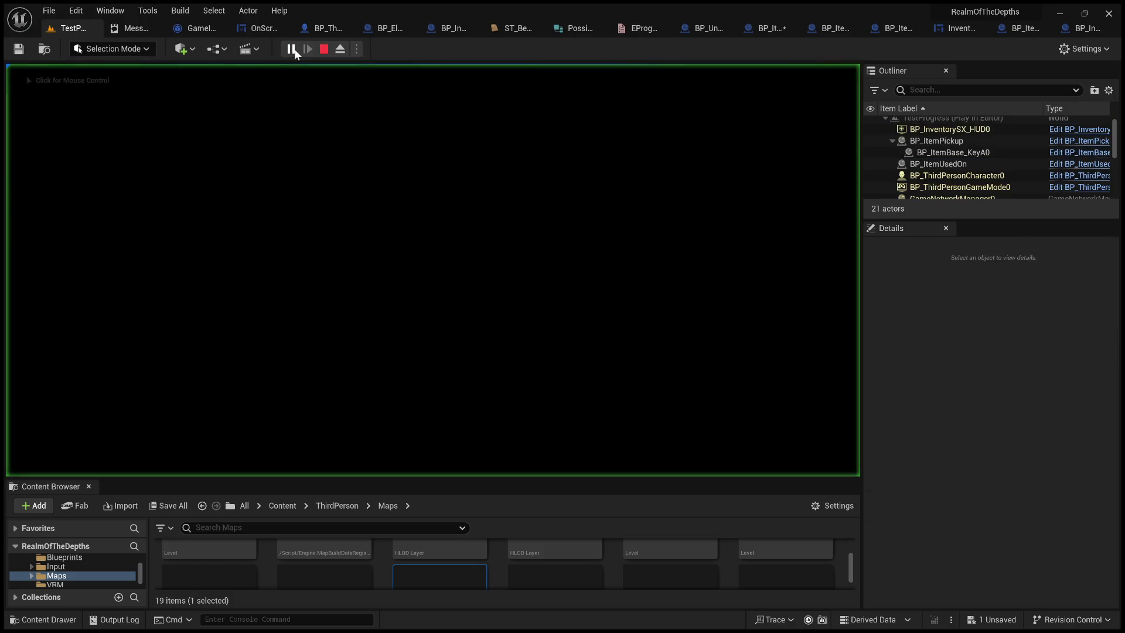
click(326, 49)
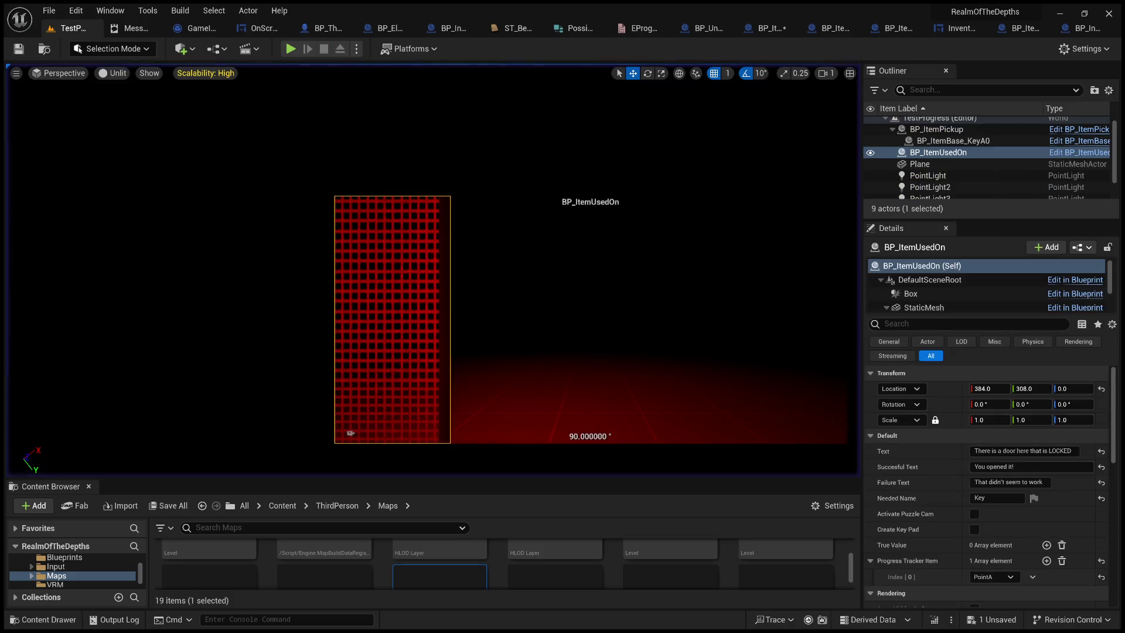
drag(296, 398, 296, 397)
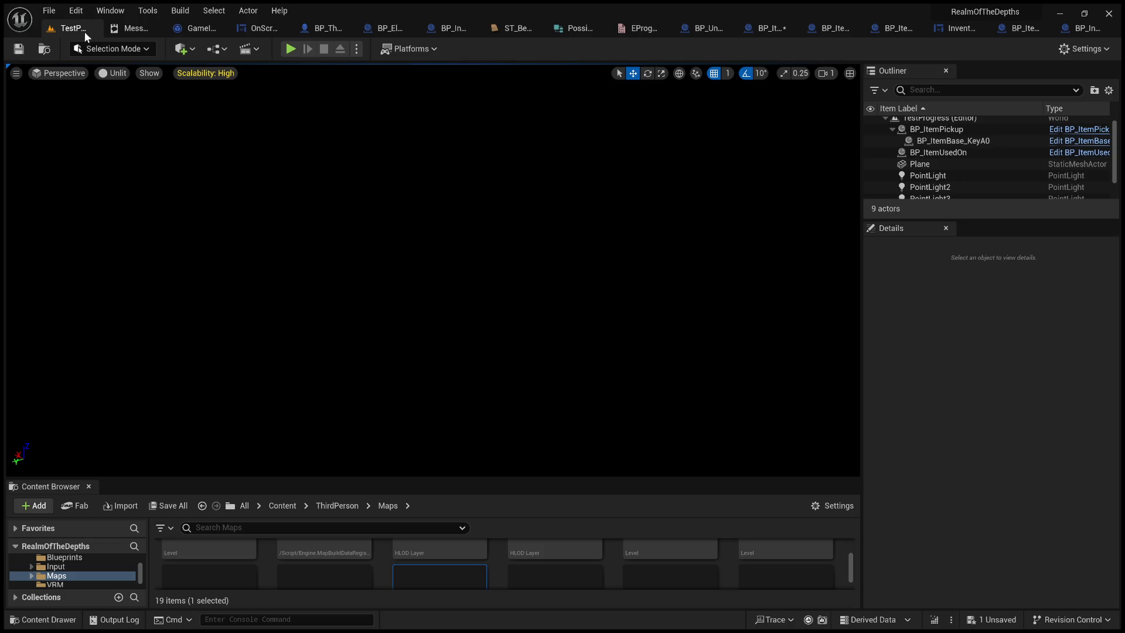
View the level from the top in wireframe, centre the actors, then show it lit.
click(293, 619)
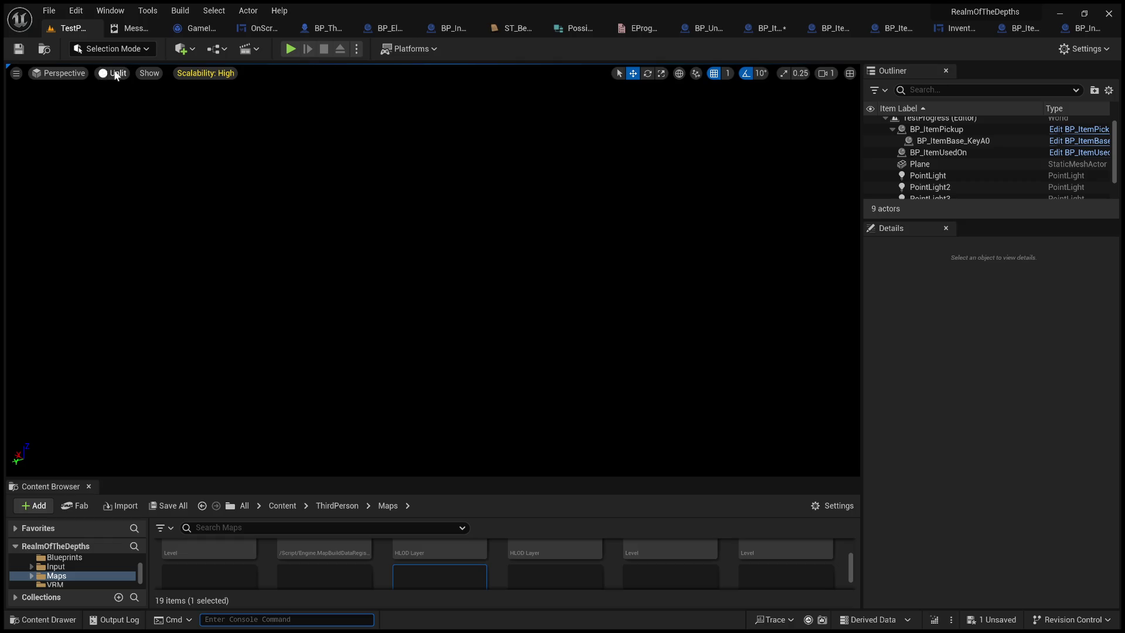
click(64, 90)
key(alt+j)
key(alt+2)
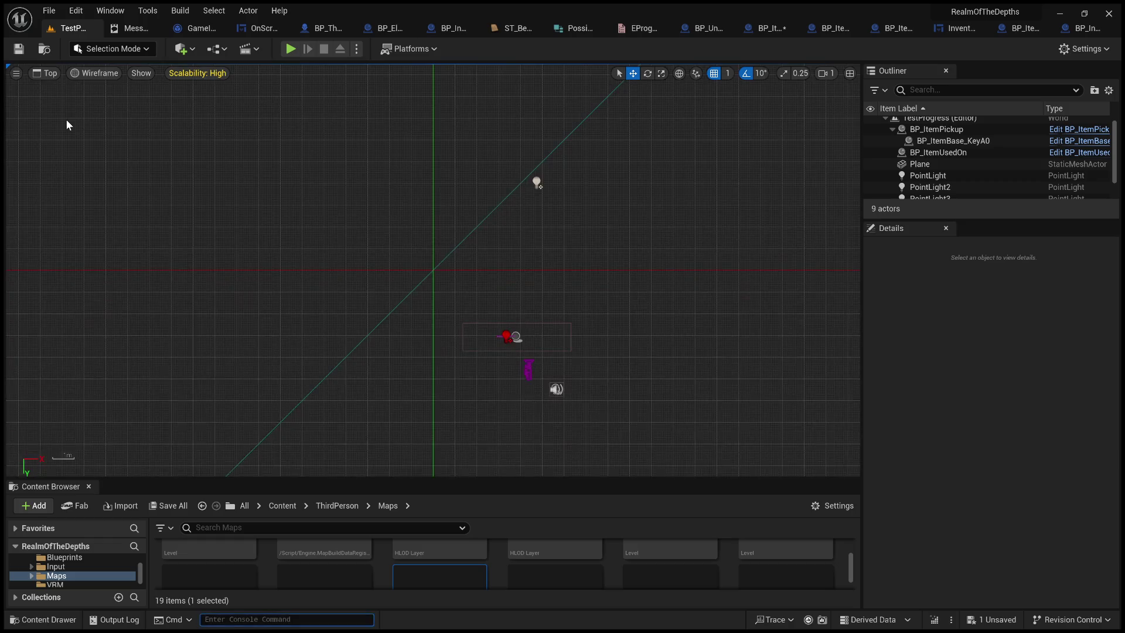
mouse_move(420, 352)
mouse_down()
mouse_move(458, 294)
mouse_move(490, 292)
mouse_move(502, 371)
mouse_up()
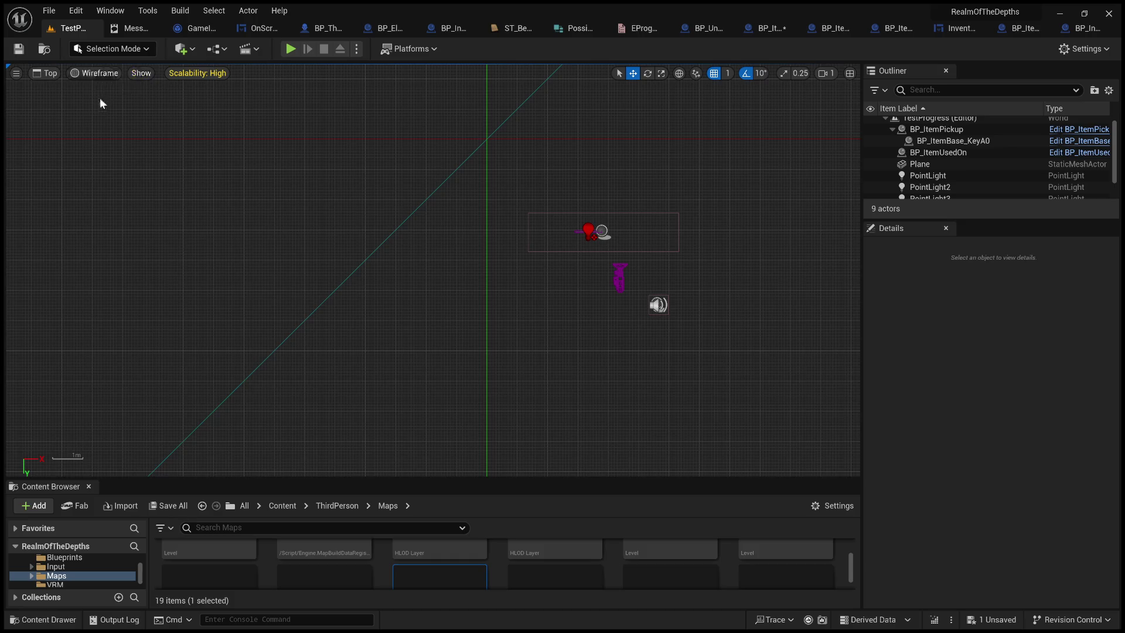
key(alt+4)
Frame an elevated perspective view of the floor, door, key and lights with lighting on.
mouse_move(365, 228)
mouse_down()
mouse_move(512, 180)
mouse_move(395, 199)
mouse_up()
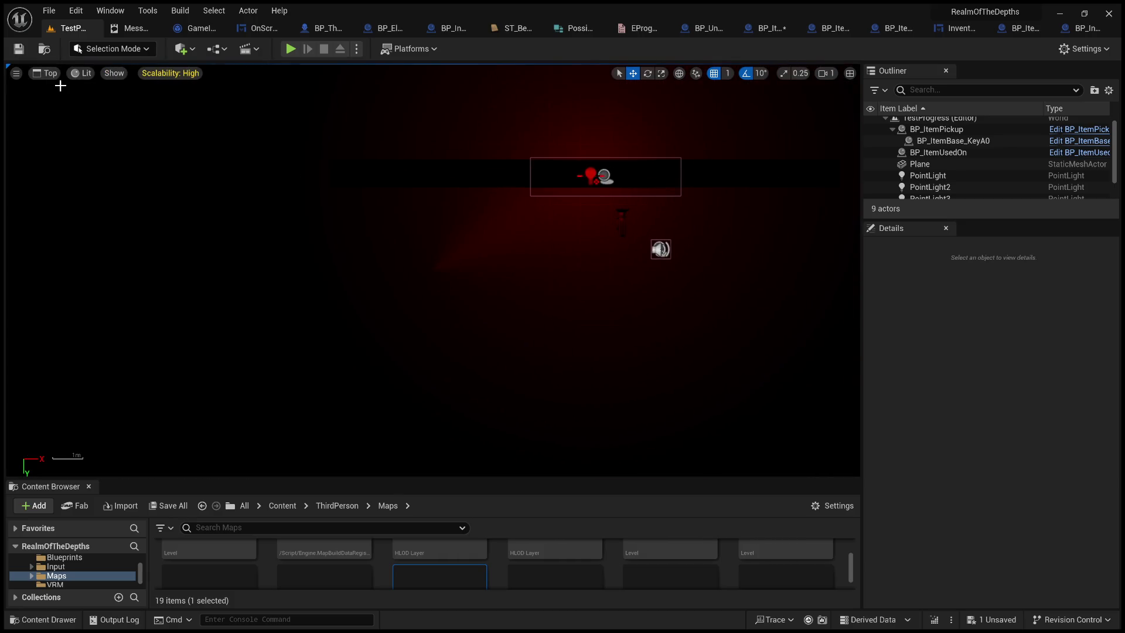
key(alt+g)
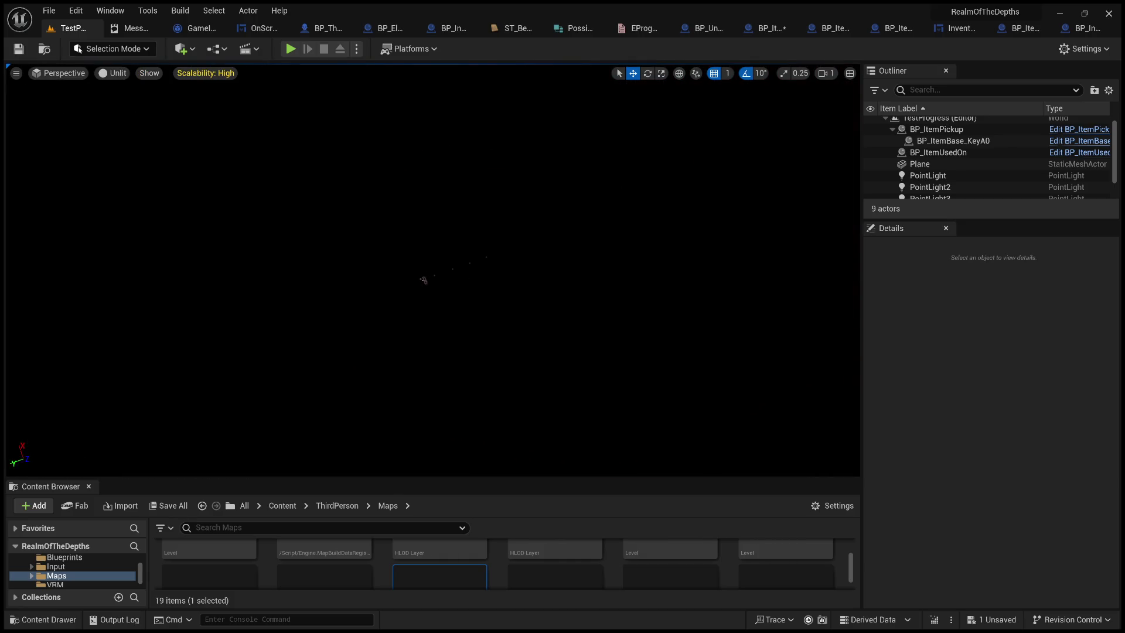
scroll(431, 211, up, 2)
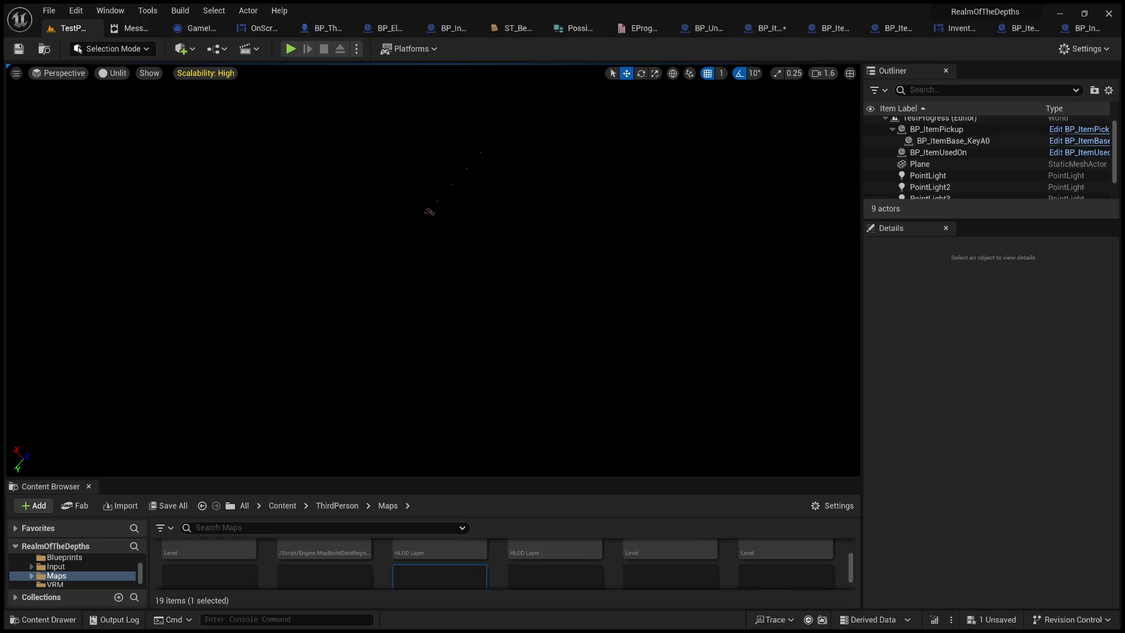
drag(433, 270, 432, 217)
drag(244, 194, 243, 173)
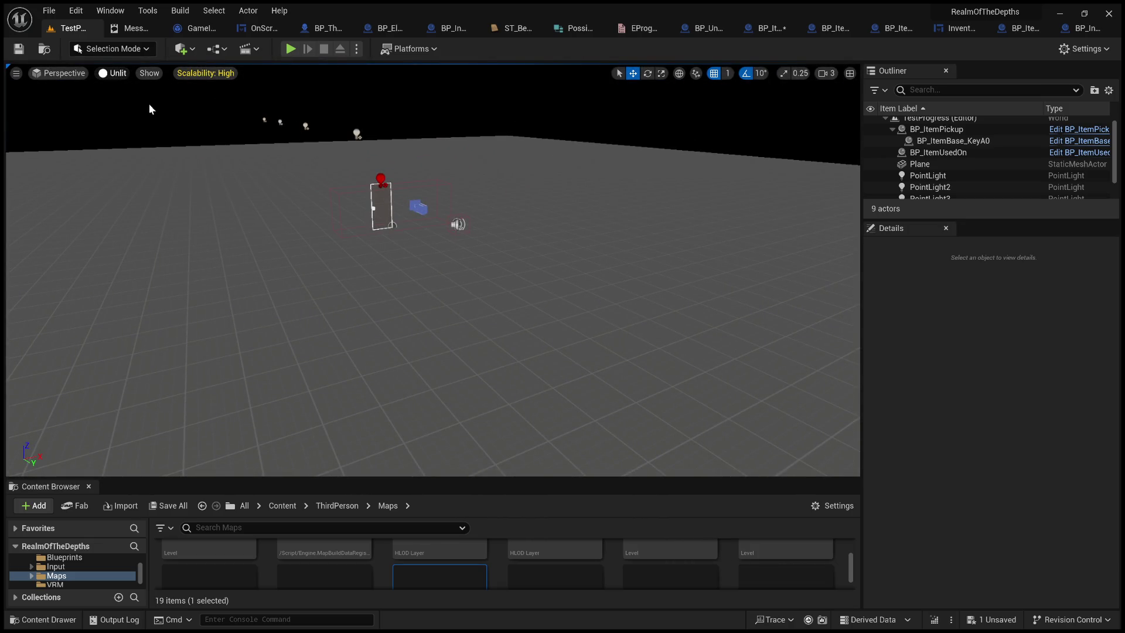
key(alt+4)
key(alt+p)
Walk past the red door, accept the key pickup, then stop the playtest.
click(405, 251)
key(w)
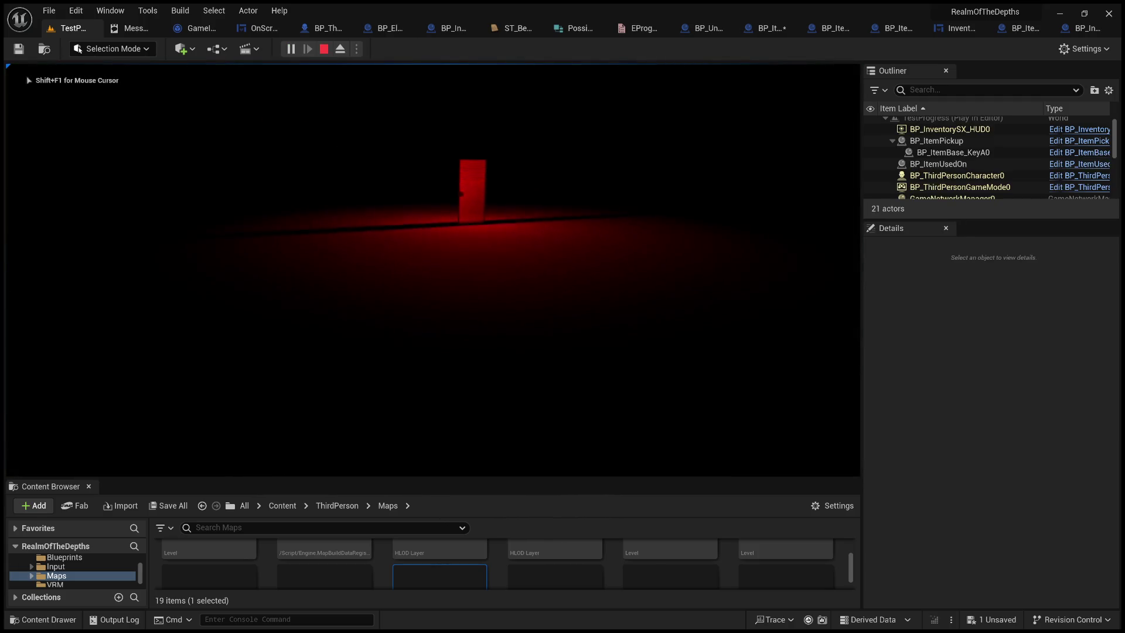
key(w)
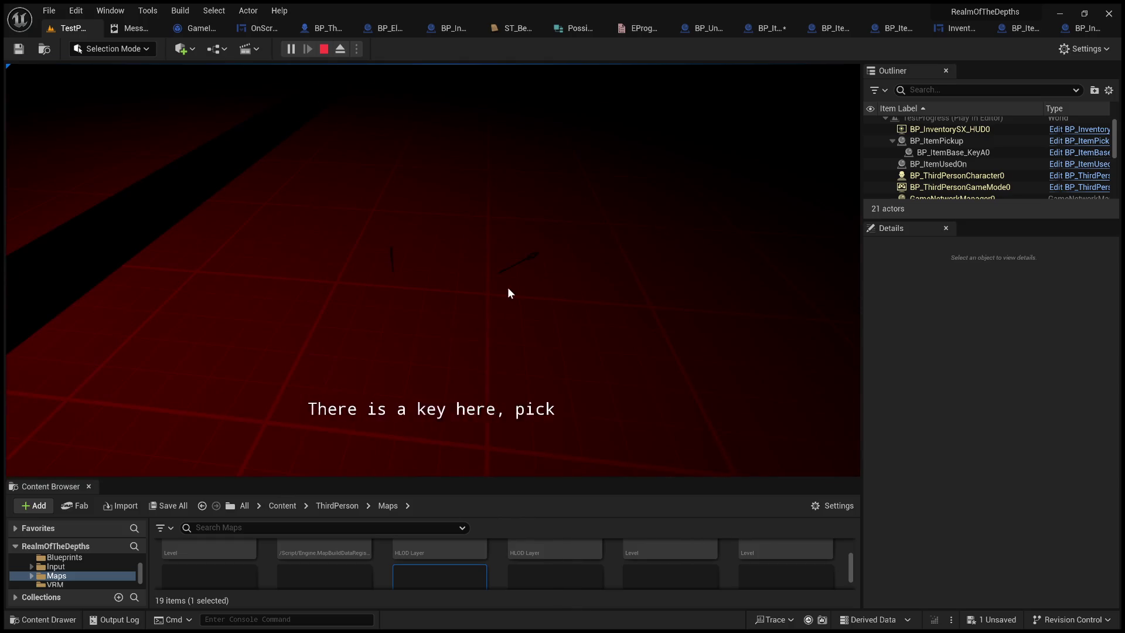
click(378, 460)
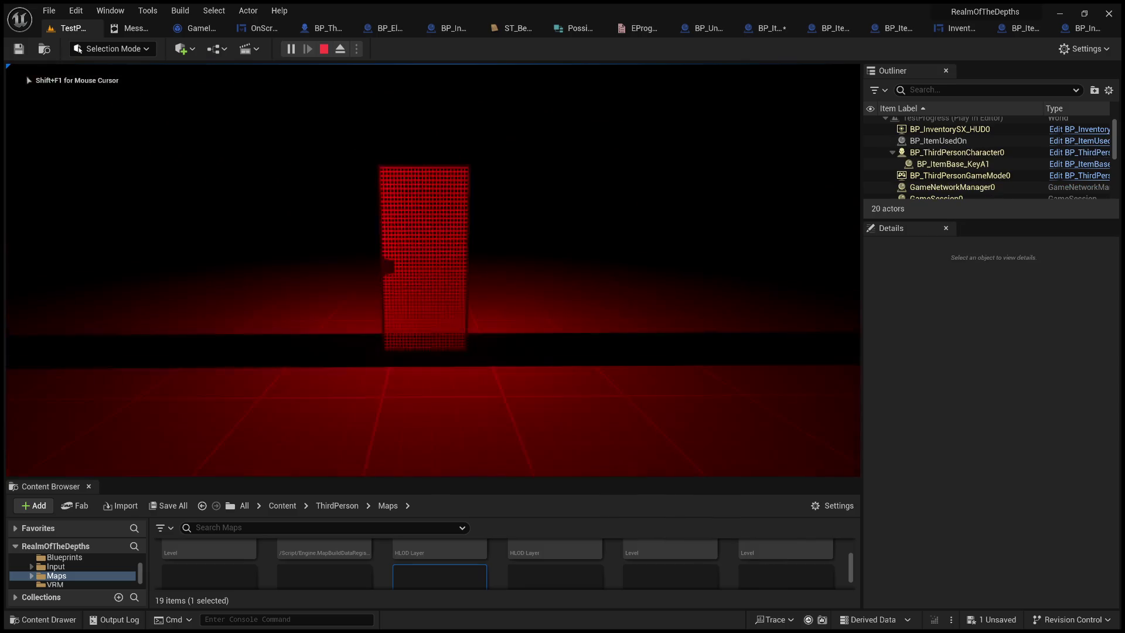
key(Escape)
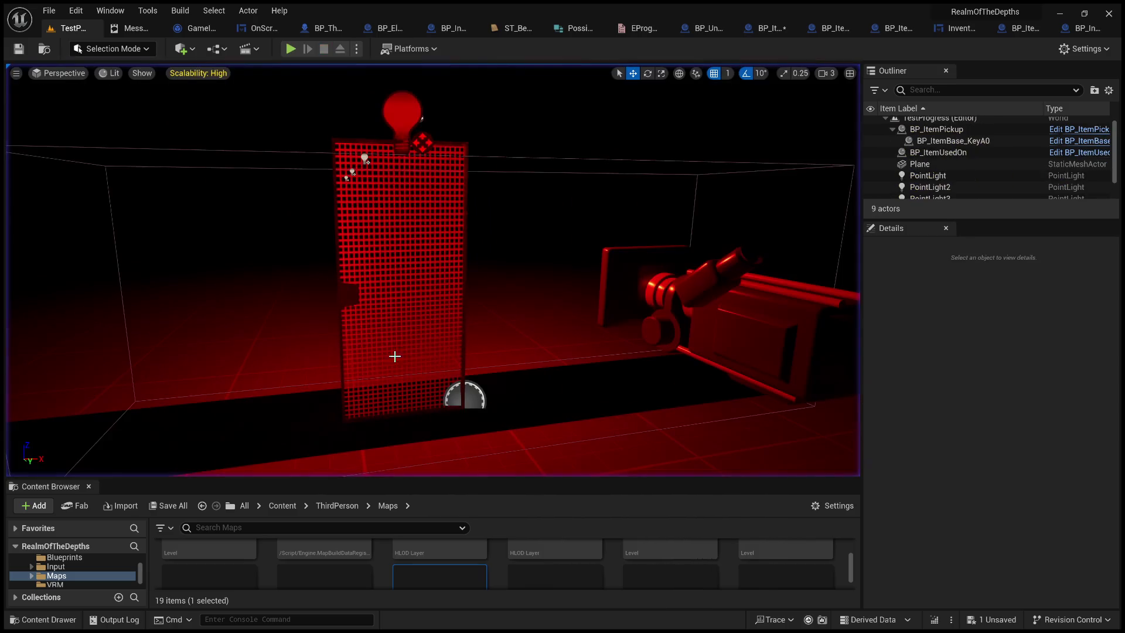
Place a PlayerStart in the unlit view and drop it onto the floor.
scroll(365, 367, down, 10)
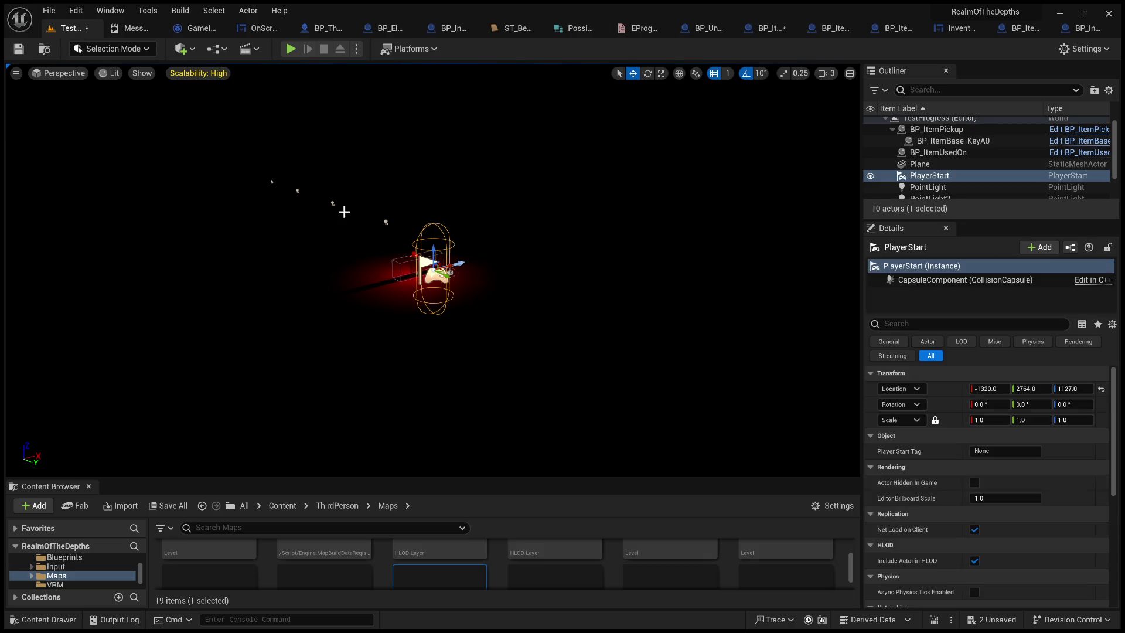
key(ctrl+z)
scroll(132, 85, down, 5)
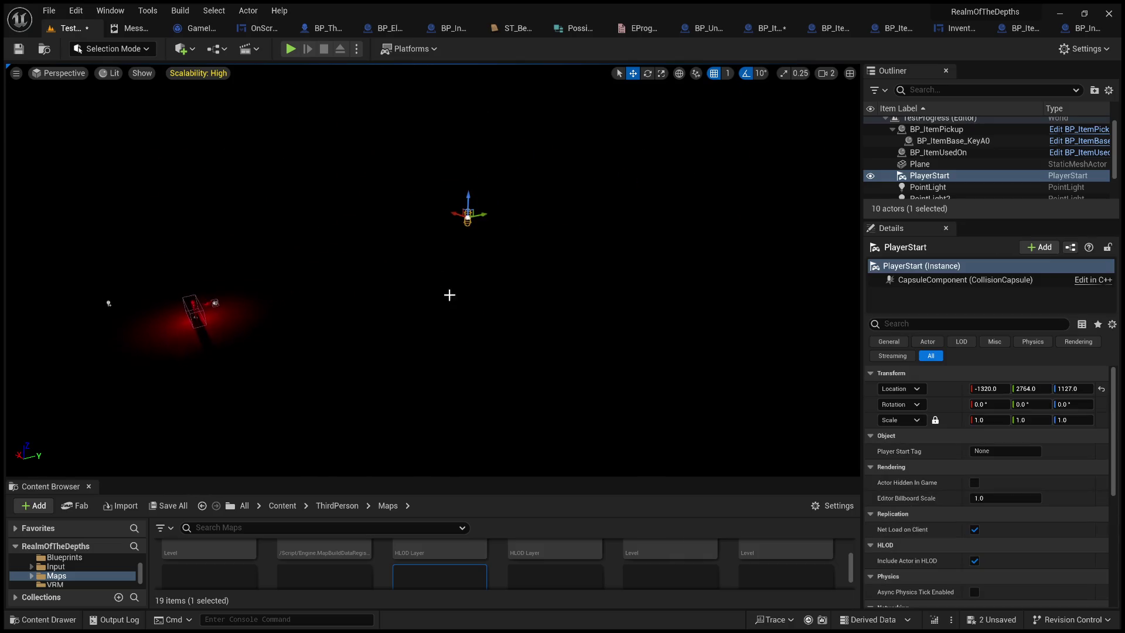
key(alt+3)
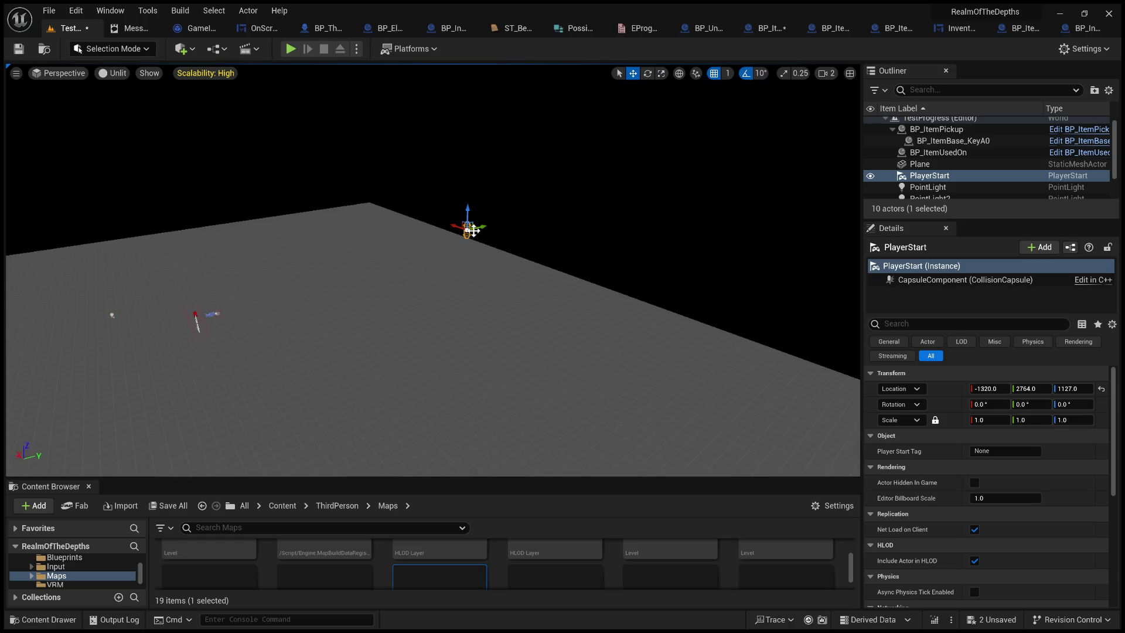
drag(468, 229, 235, 192)
key(End)
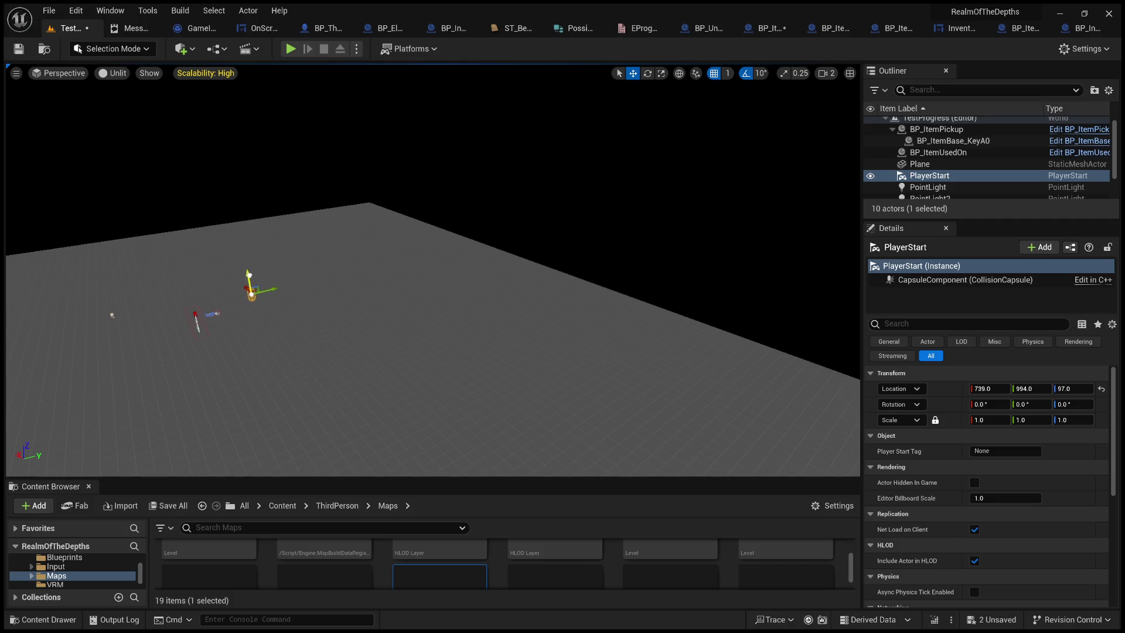
key(f)
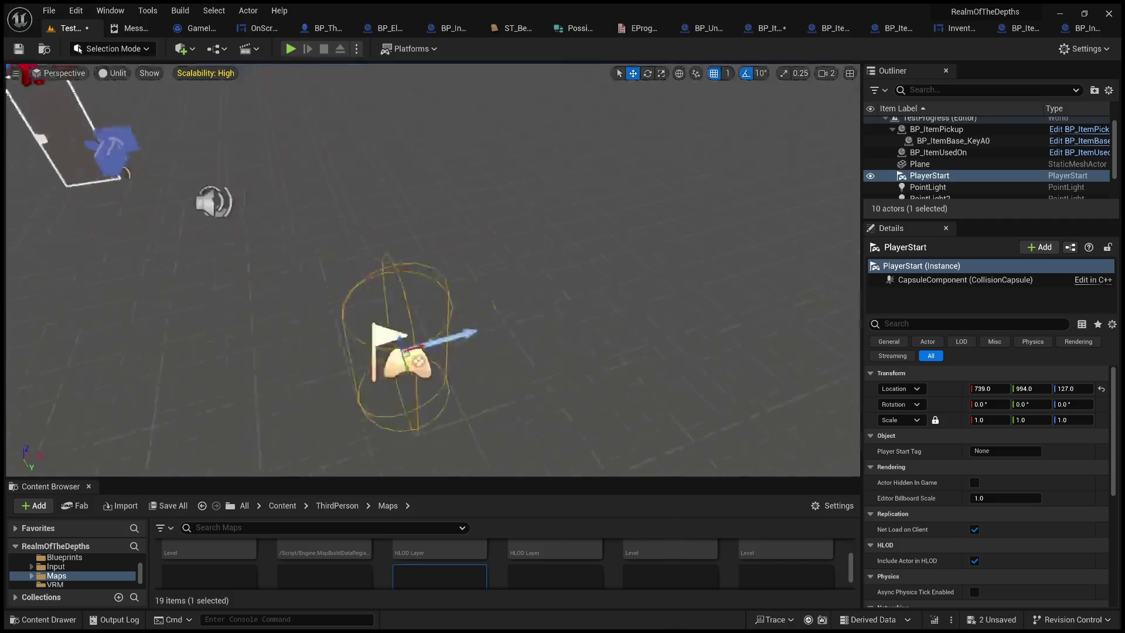
Move the PlayerStart near the red door at 338, 596, 127, turn it -90°, and save.
mouse_move(386, 282)
mouse_down()
mouse_move(239, 230)
mouse_move(187, 189)
mouse_move(345, 253)
mouse_up()
scroll(433, 270, up, 5)
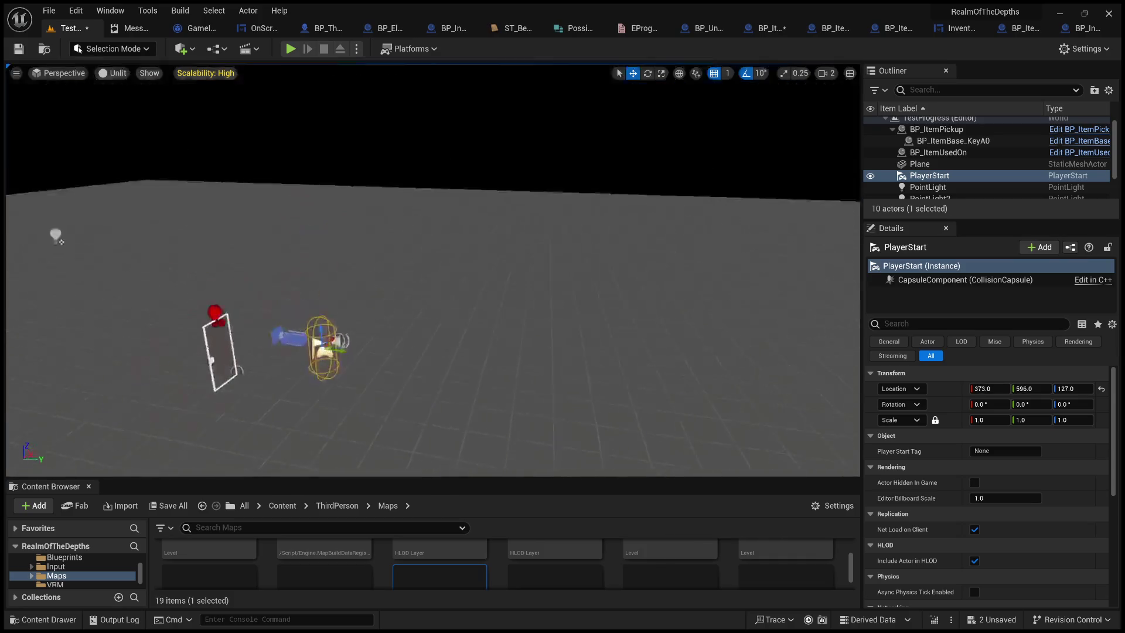
scroll(433, 269, down, 5)
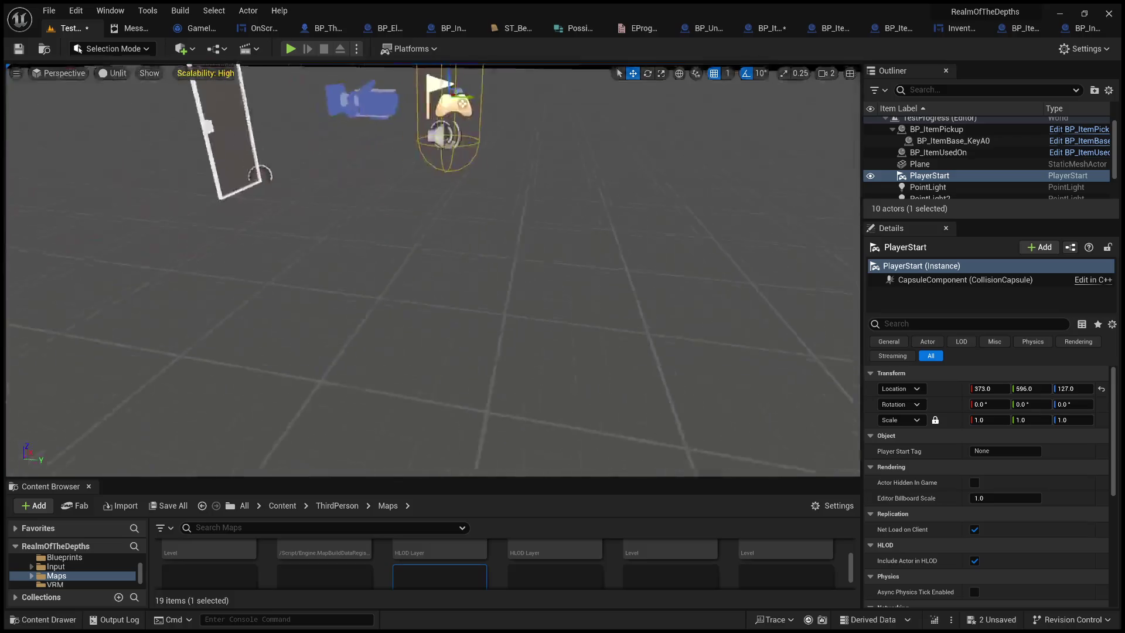
scroll(434, 270, down, 5)
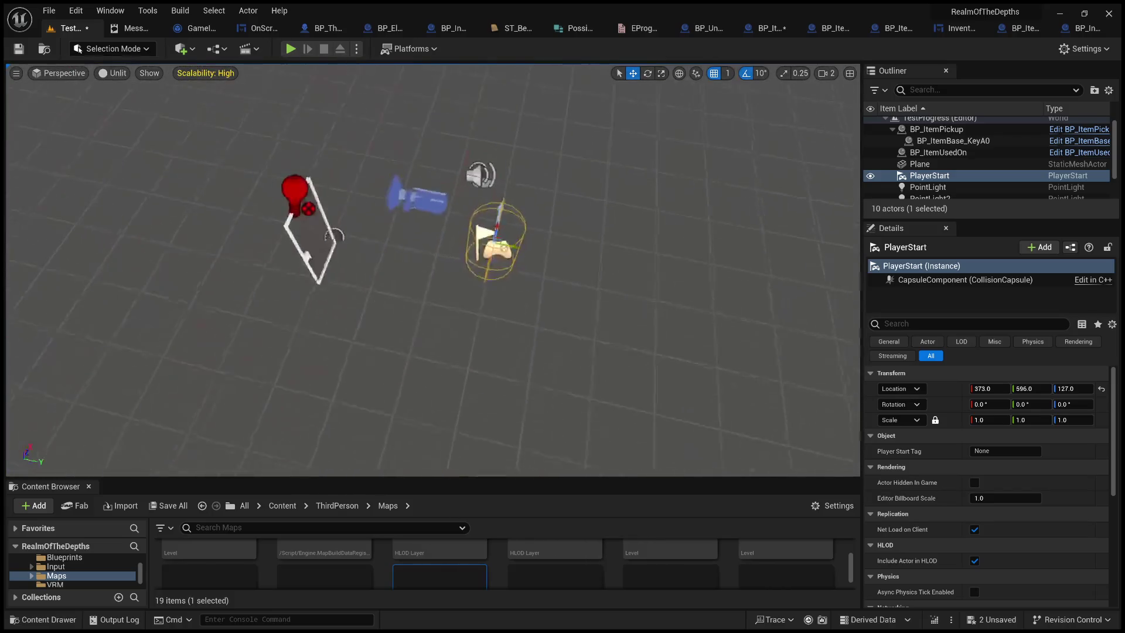
drag(448, 202, 458, 237)
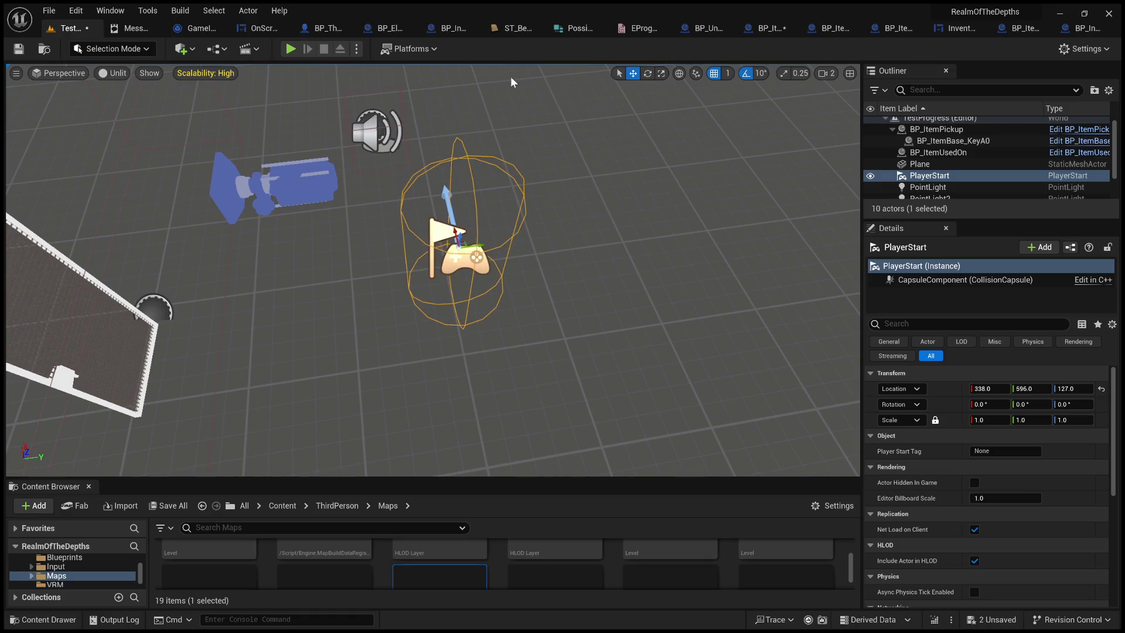
click(648, 73)
mouse_move(436, 266)
mouse_down()
mouse_move(410, 264)
mouse_move(72, 70)
mouse_up()
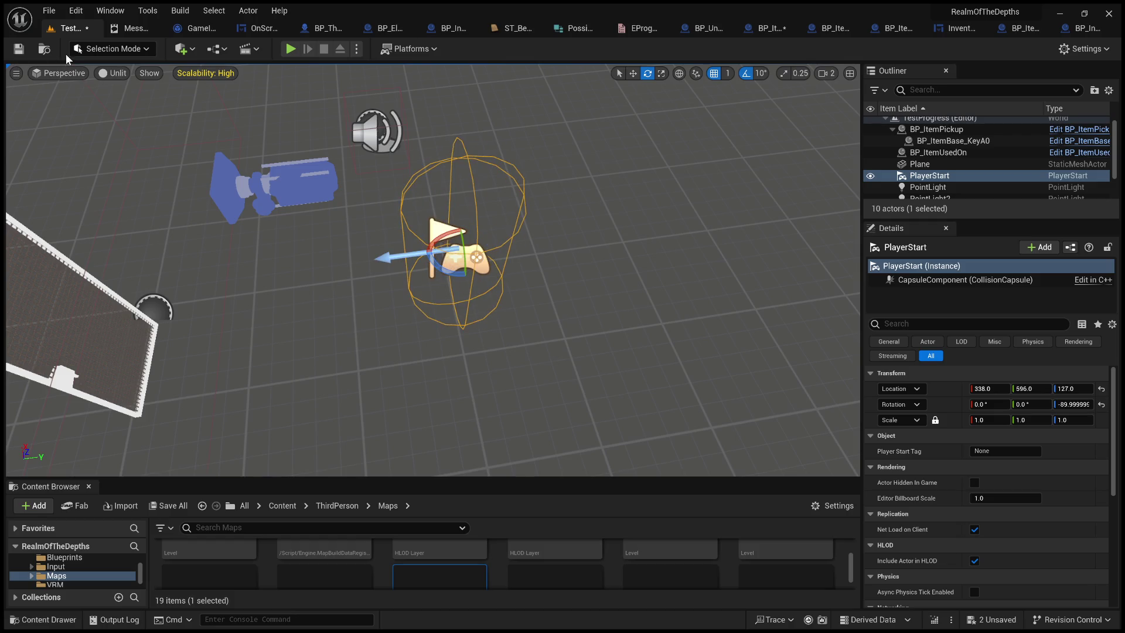
click(19, 49)
Start a playtest, pick up the key, and choose USE on the F10 key item in the inventory.
click(296, 51)
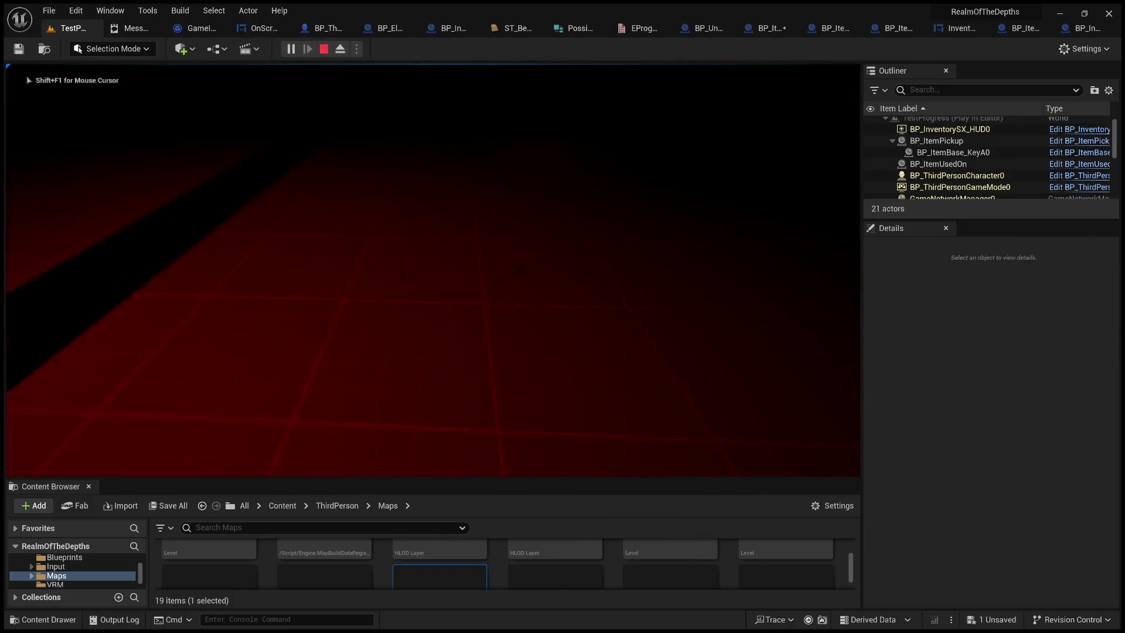
click(380, 458)
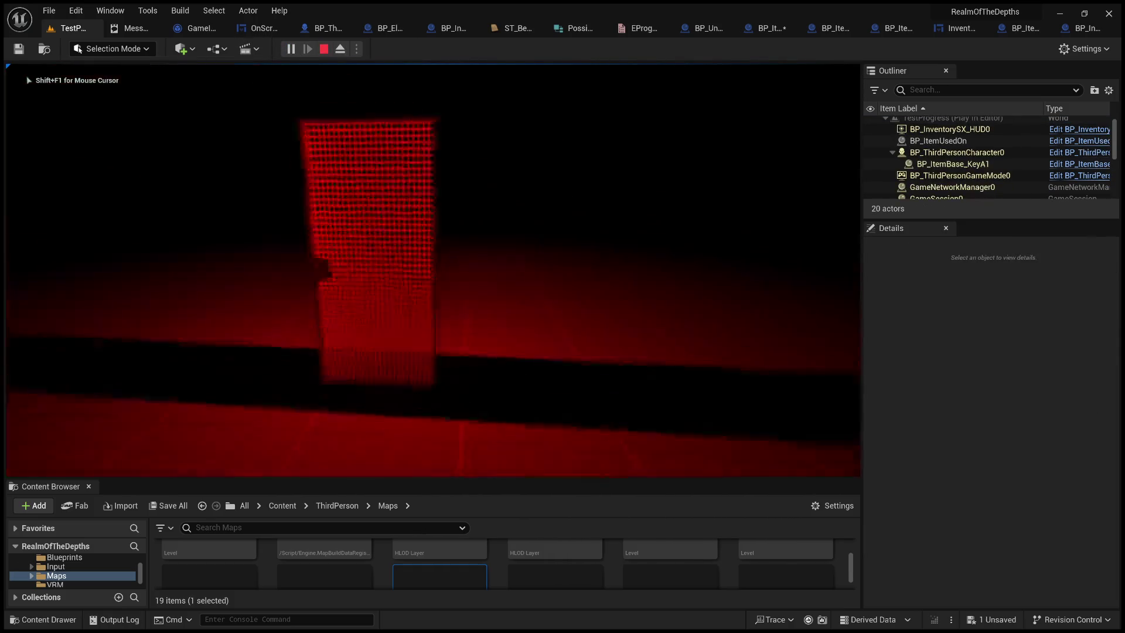
key(i)
click(586, 227)
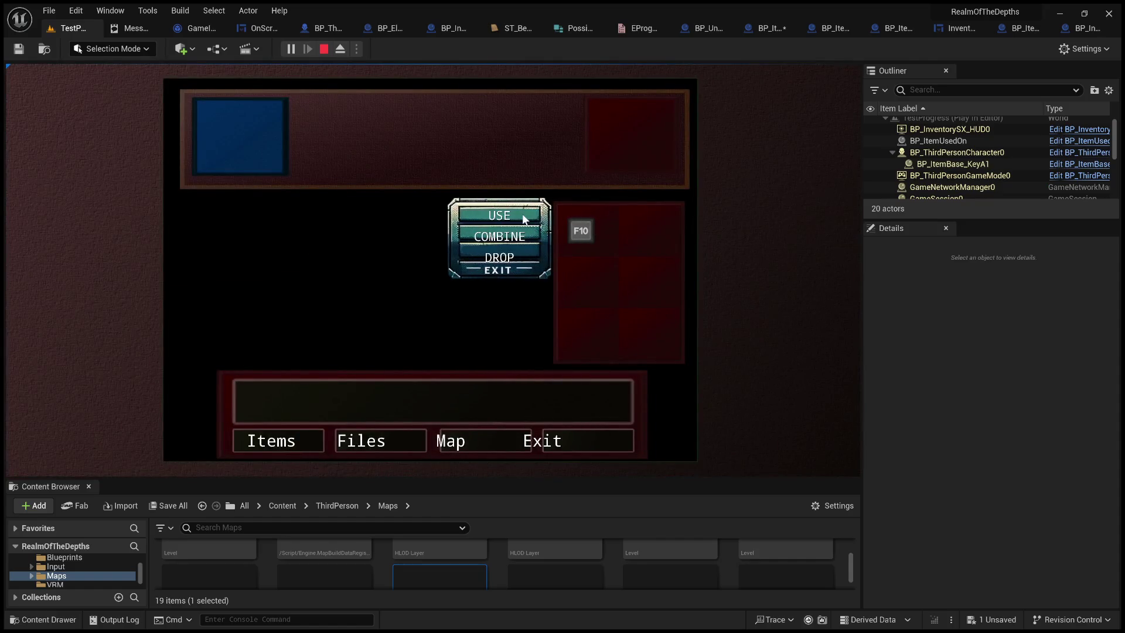
click(522, 213)
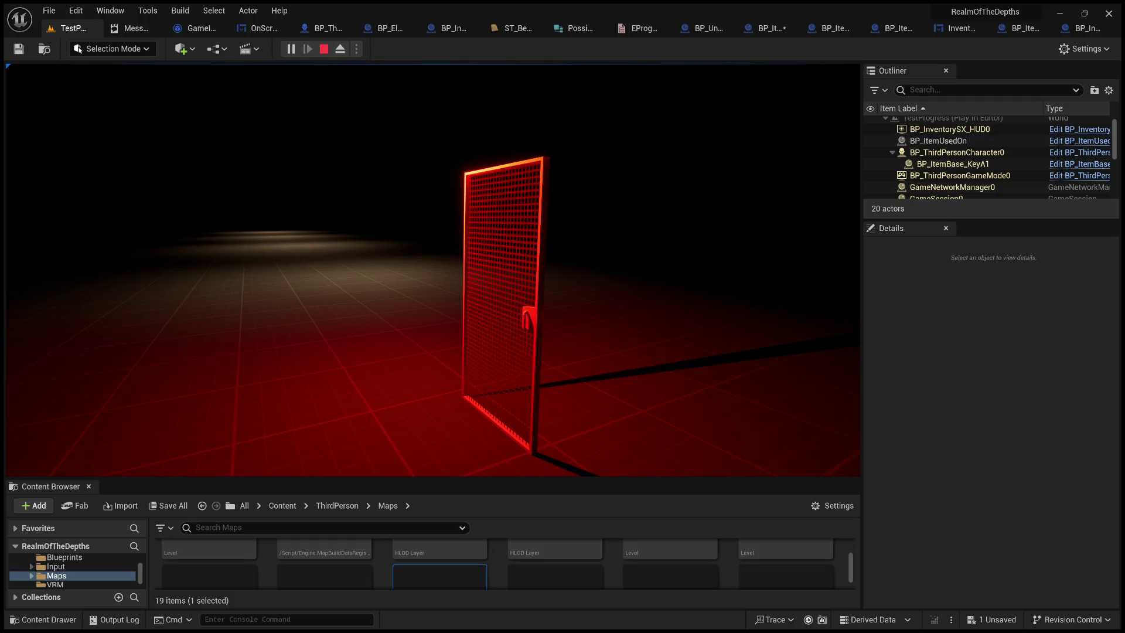
Eject, switch back to Lit, run RestartLevel, then repossess the character in the game view.
key(F8)
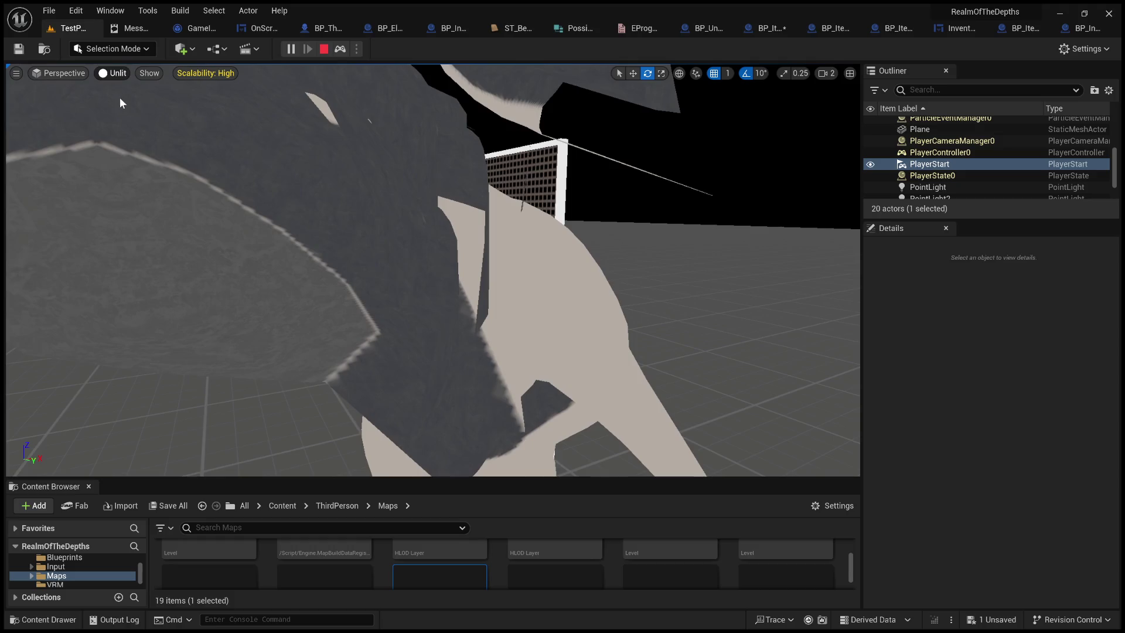
key(alt+4)
click(314, 620)
text(RestartLevel)
key(Return)
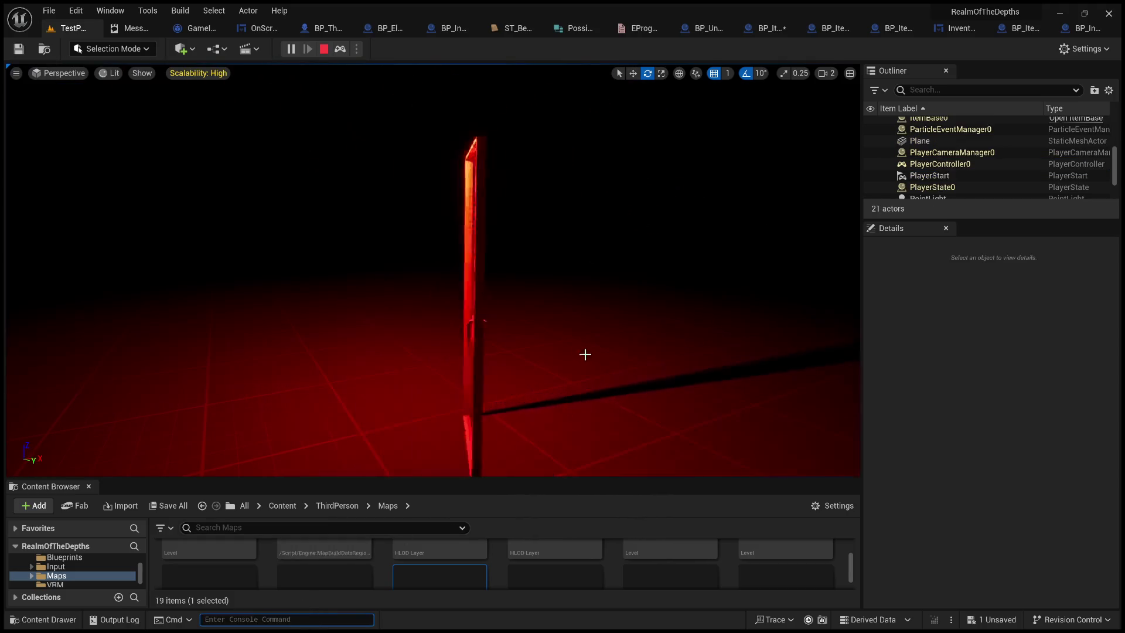
click(578, 339)
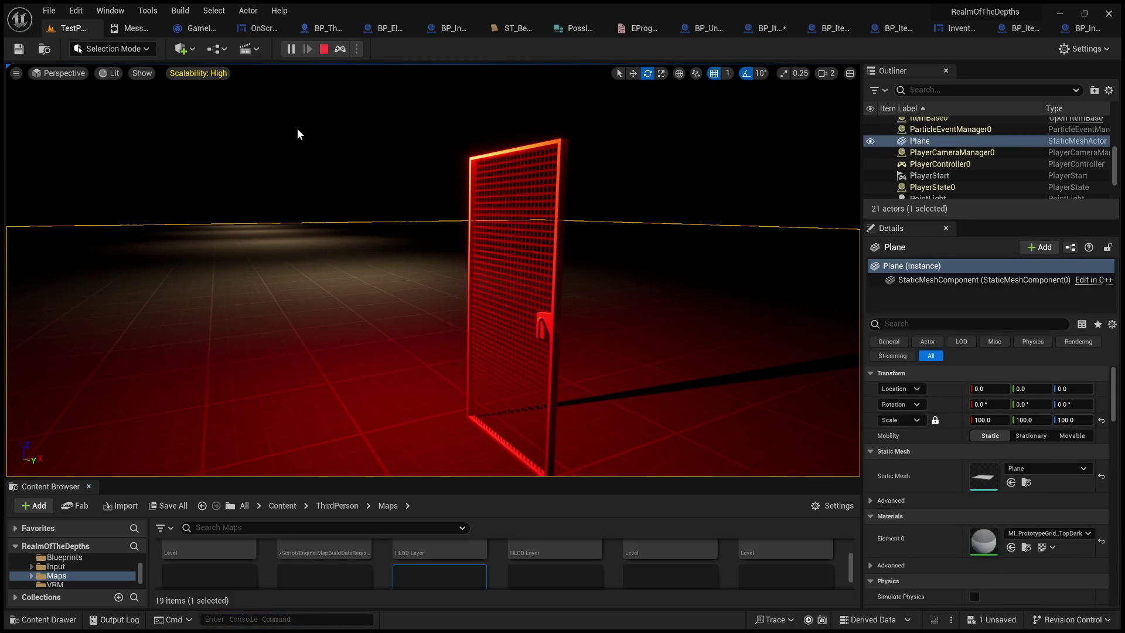
key(F8)
click(297, 130)
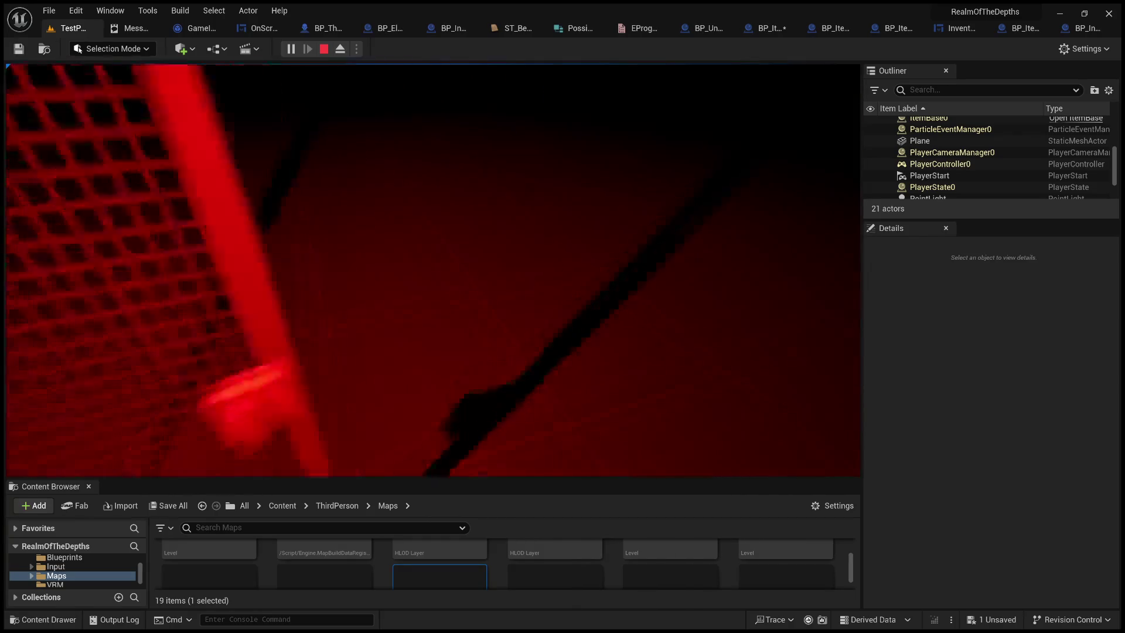
Pick up the floor key, then try using the F10 item away from the door.
key(e)
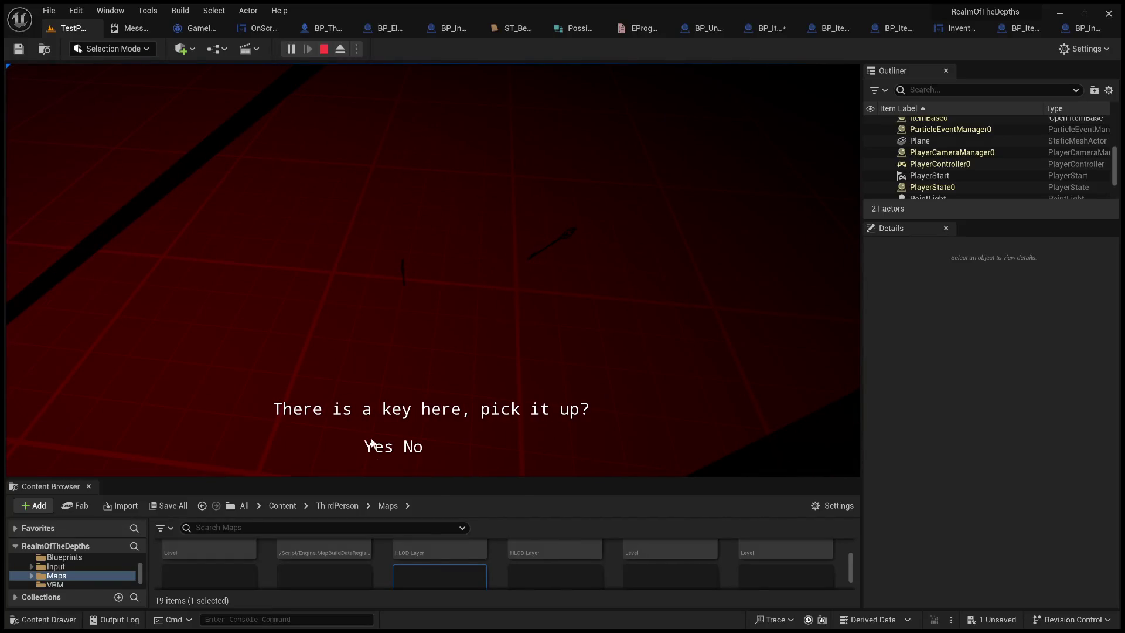
click(387, 449)
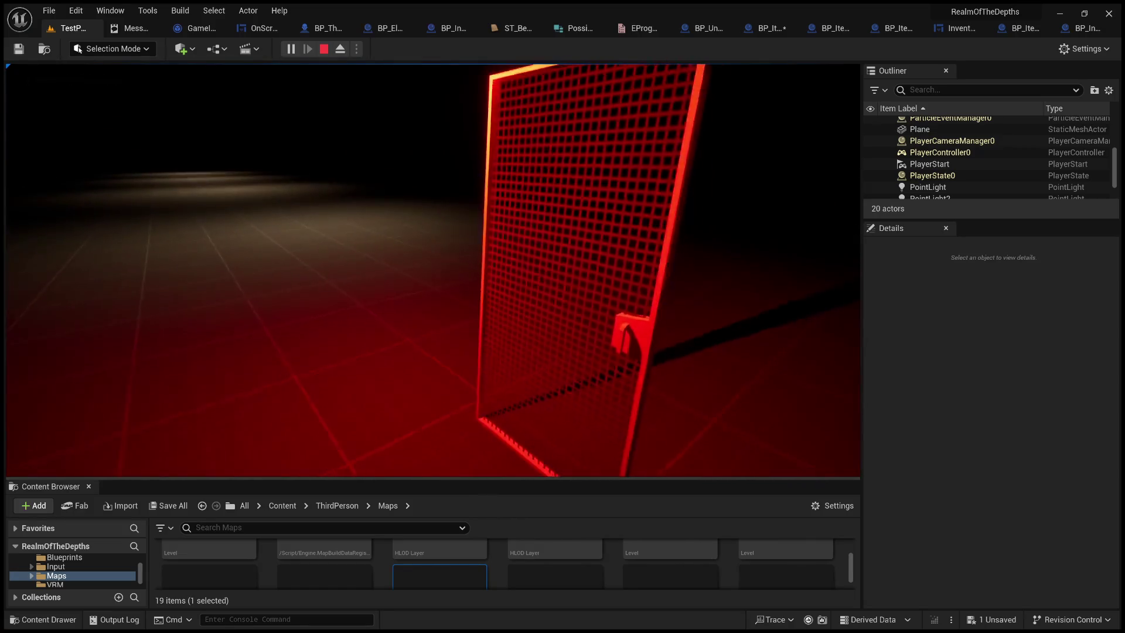
key(Tab)
click(572, 230)
click(499, 215)
click(555, 445)
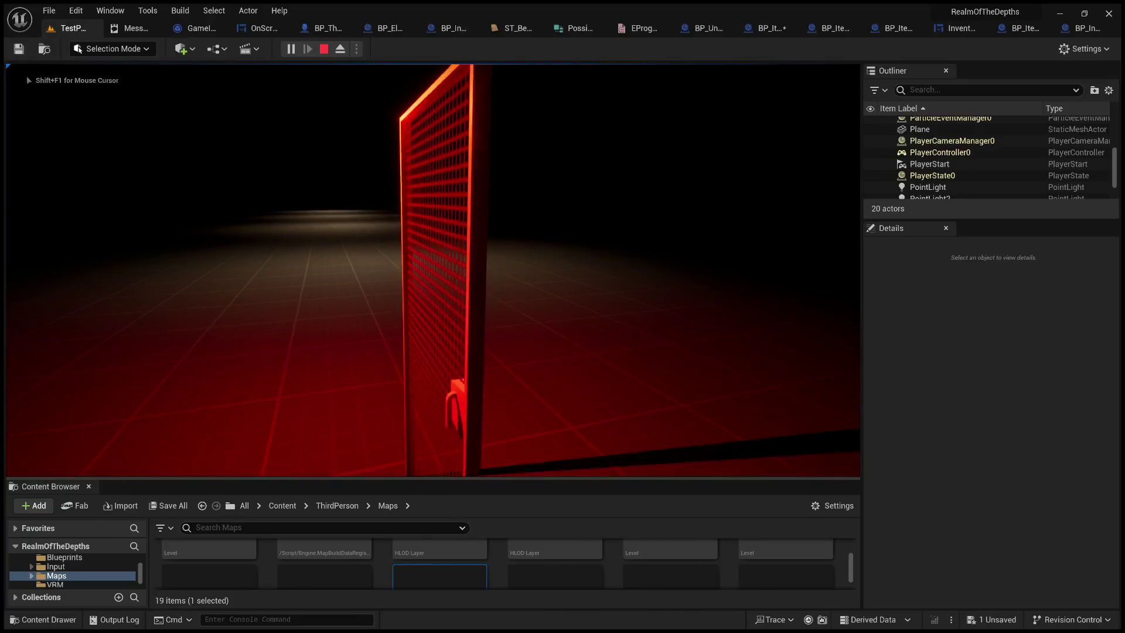
Use the F10 key on the locked red door and walk up to it.
key(Tab)
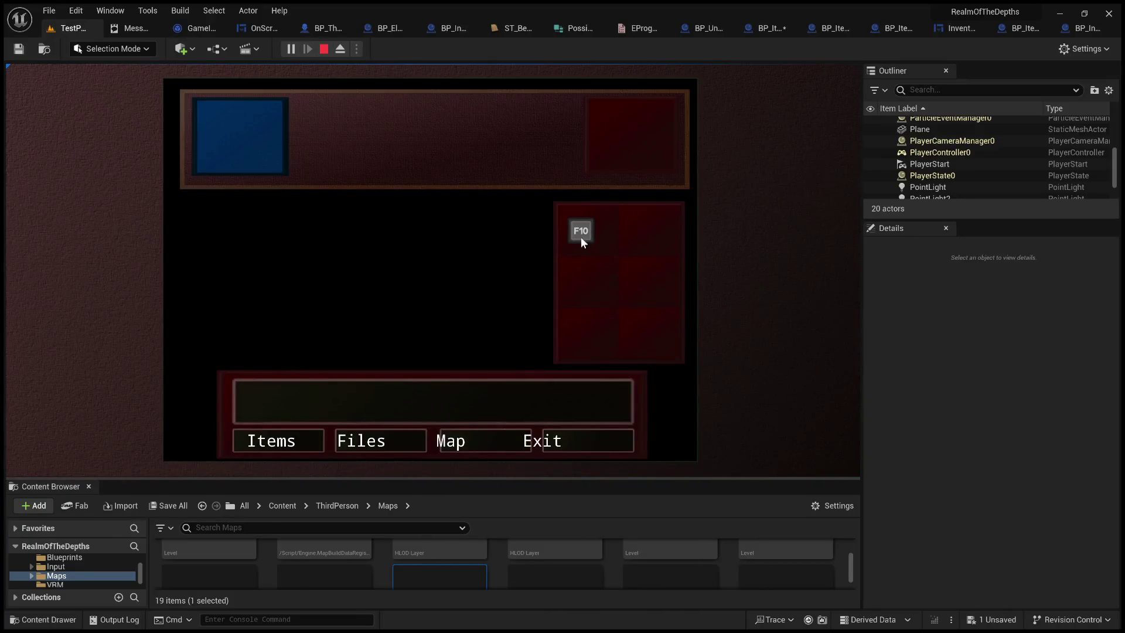
click(575, 231)
click(499, 213)
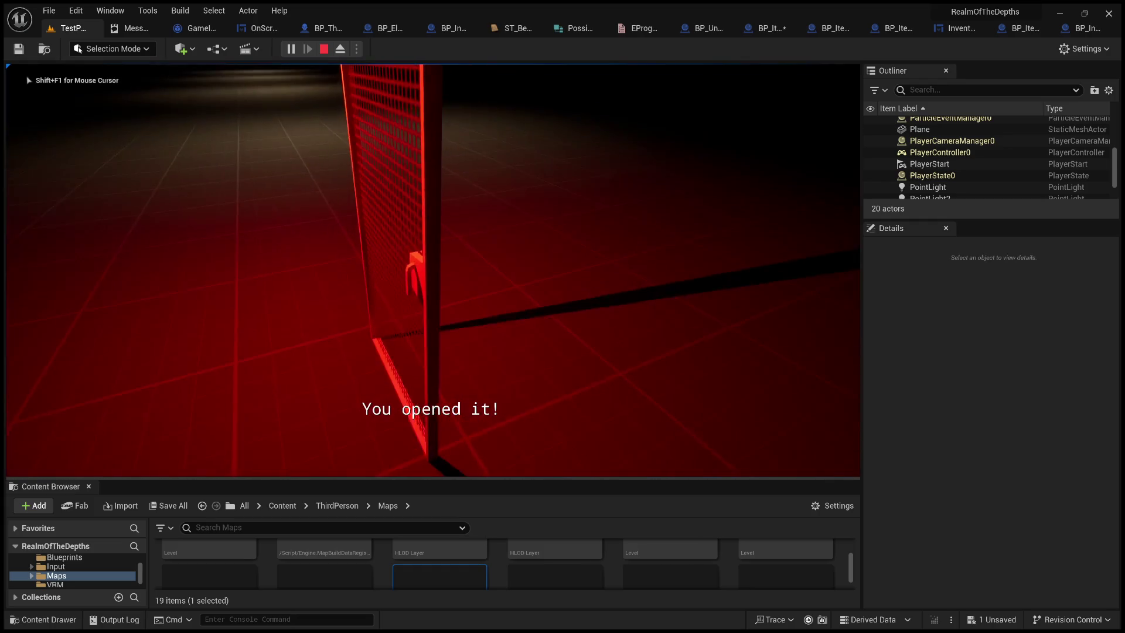
key(w)
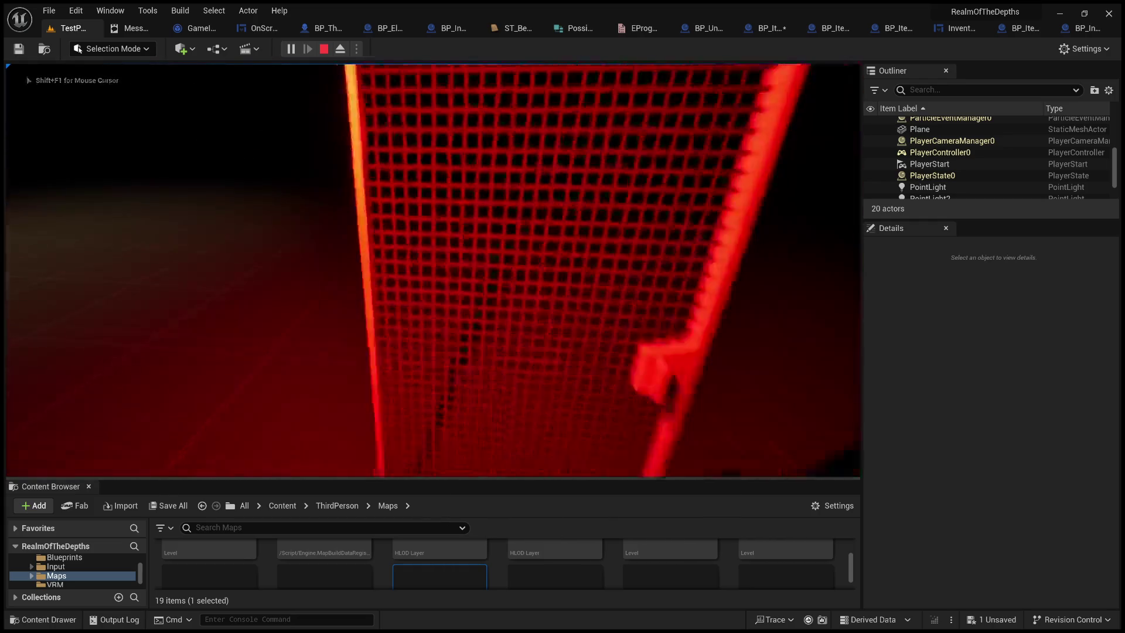
key(s)
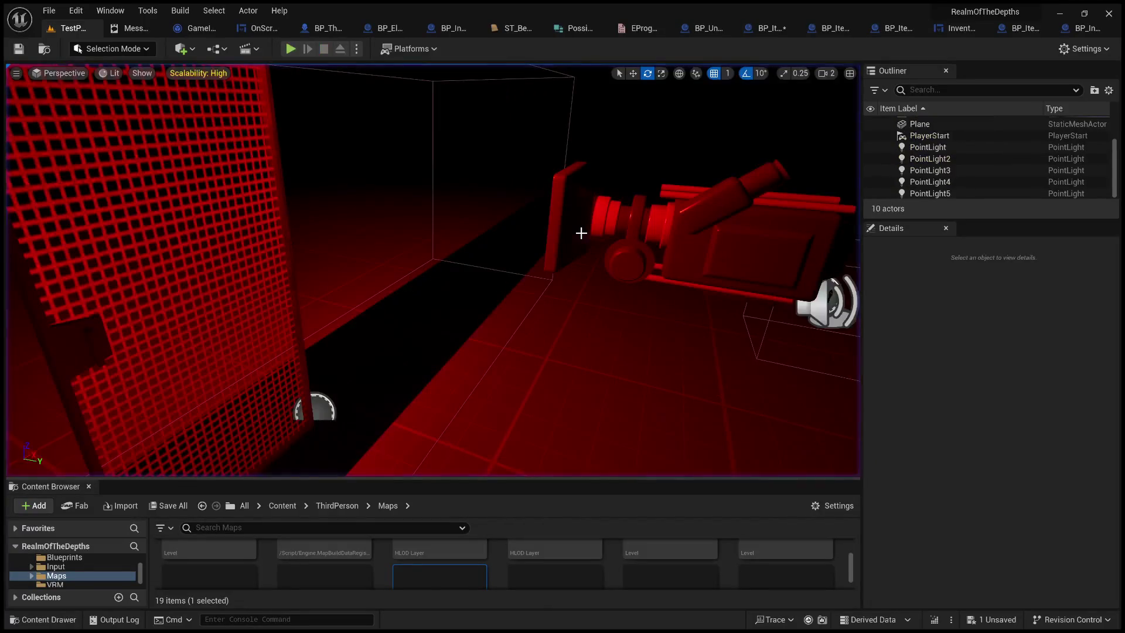
click(771, 26)
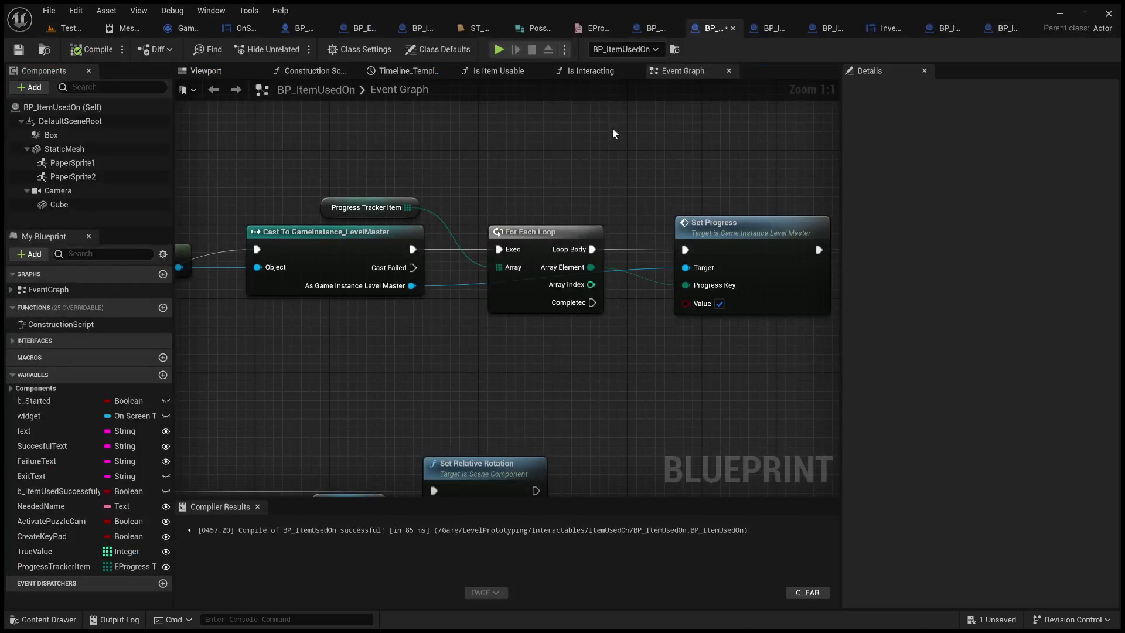
scroll(519, 202, down, 1)
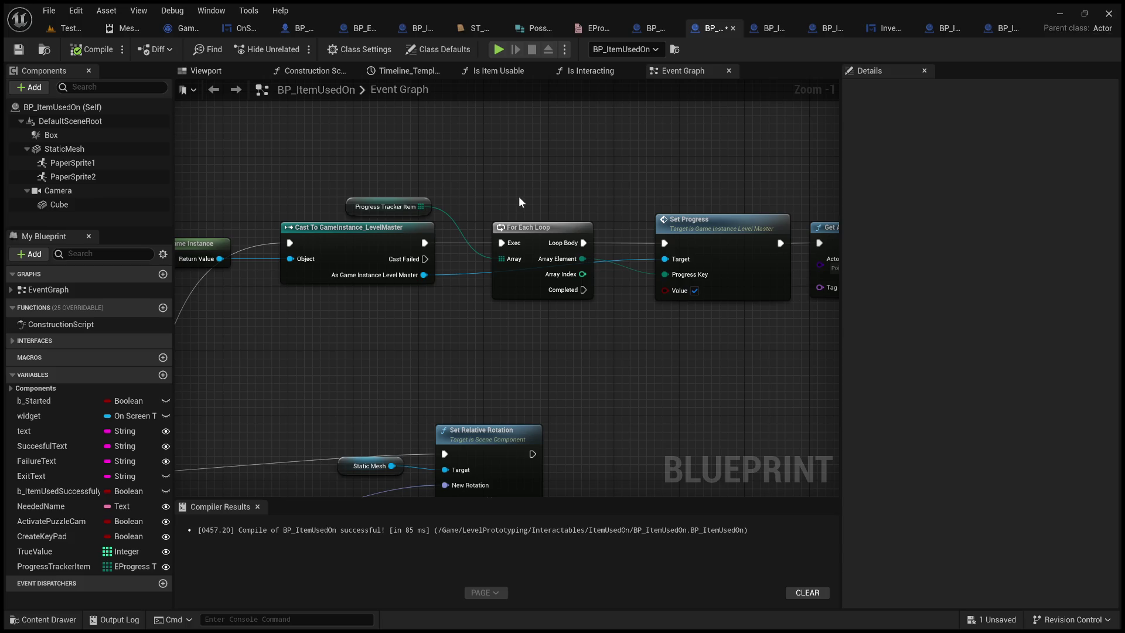
drag(517, 209, 695, 183)
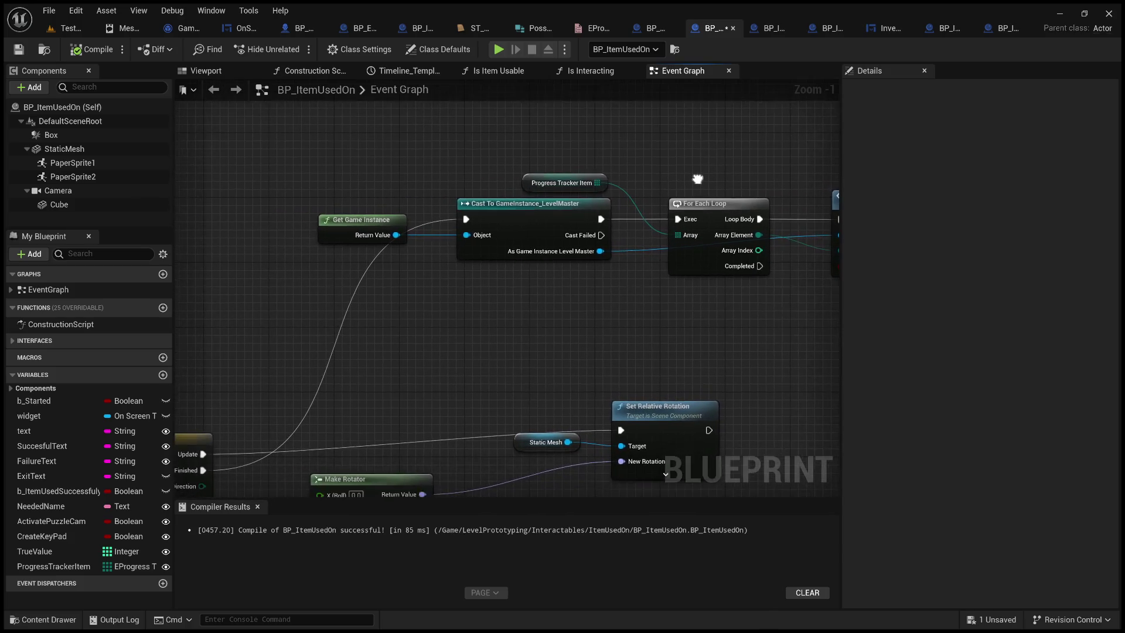
drag(512, 315, 693, 280)
scroll(691, 283, down, 1)
mouse_move(505, 294)
mouse_down()
mouse_move(601, 224)
mouse_move(642, 171)
mouse_up()
scroll(641, 173, down, 2)
drag(687, 203, 490, 342)
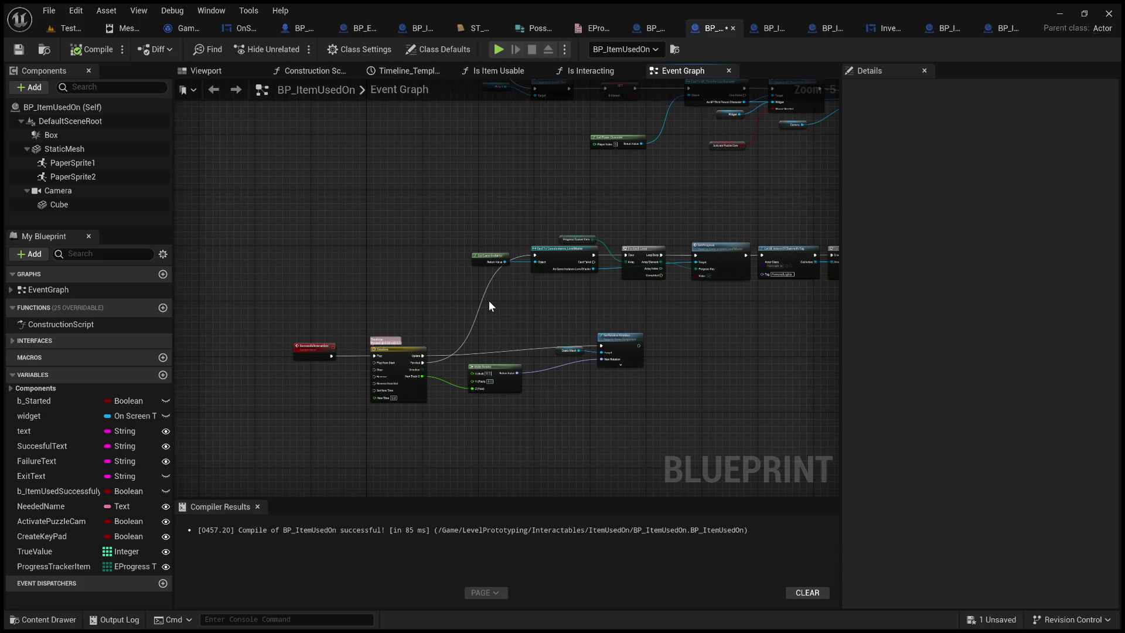
mouse_move(489, 301)
mouse_down()
mouse_move(540, 244)
mouse_move(624, 252)
mouse_up()
scroll(624, 252, down, 1)
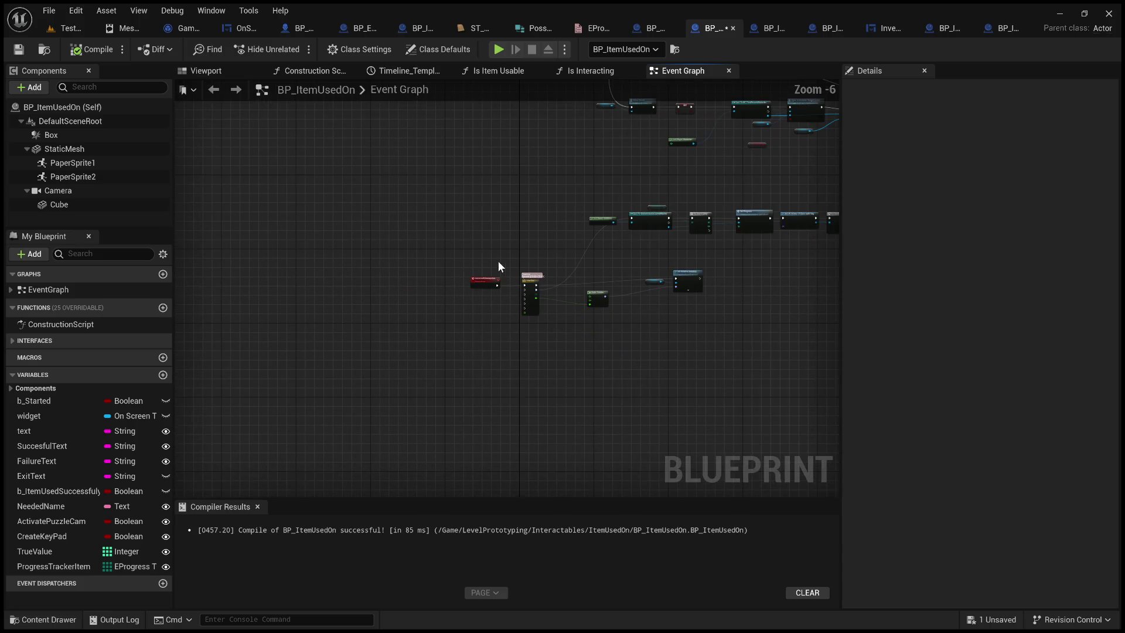
scroll(498, 268, up, 3)
mouse_move(522, 251)
mouse_down()
mouse_move(533, 219)
mouse_move(477, 264)
mouse_move(406, 271)
mouse_up()
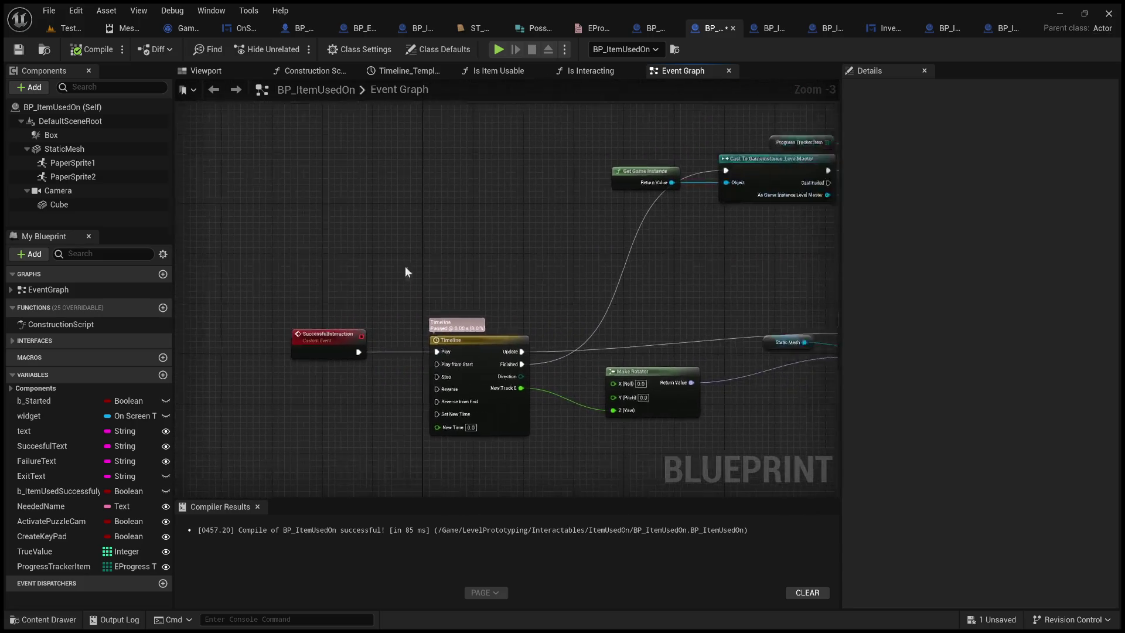
mouse_move(533, 256)
mouse_down()
mouse_move(626, 186)
mouse_move(583, 359)
mouse_up()
scroll(594, 209, down, 3)
scroll(551, 377, up, 2)
mouse_move(733, 301)
mouse_down()
mouse_move(445, 334)
mouse_move(515, 229)
mouse_move(512, 333)
mouse_up()
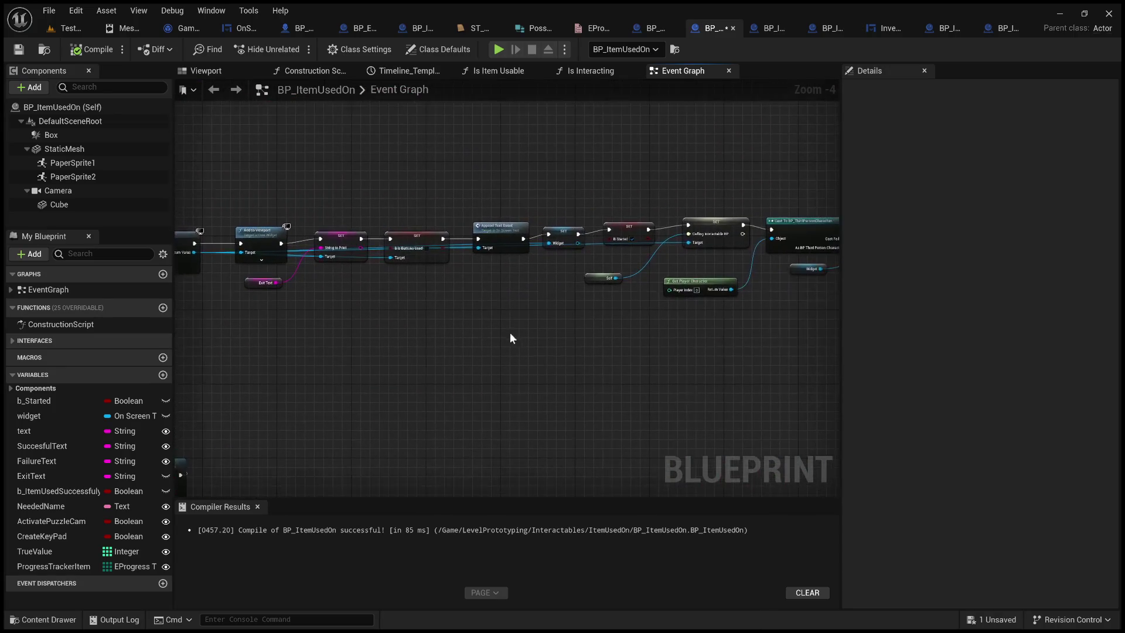
mouse_move(611, 294)
mouse_down()
mouse_move(519, 336)
mouse_move(451, 347)
mouse_up()
scroll(442, 309, up, 3)
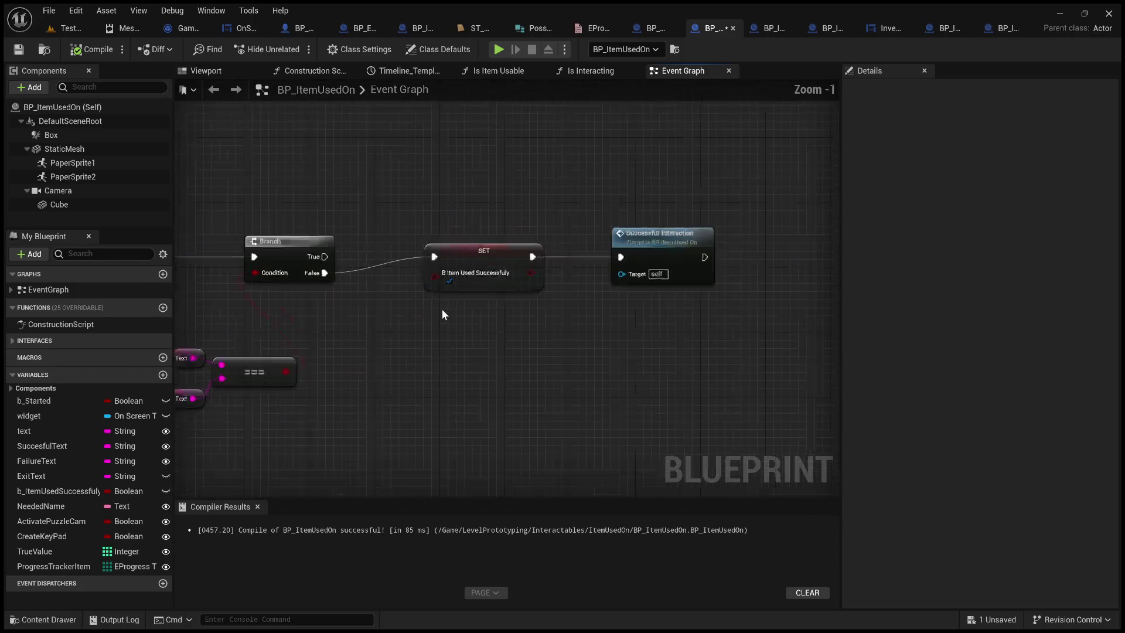
Paste a copy of the SET B Item Used Successfully node after SuccessfulInteraction, wired into the Timeline's Play.
click(487, 245)
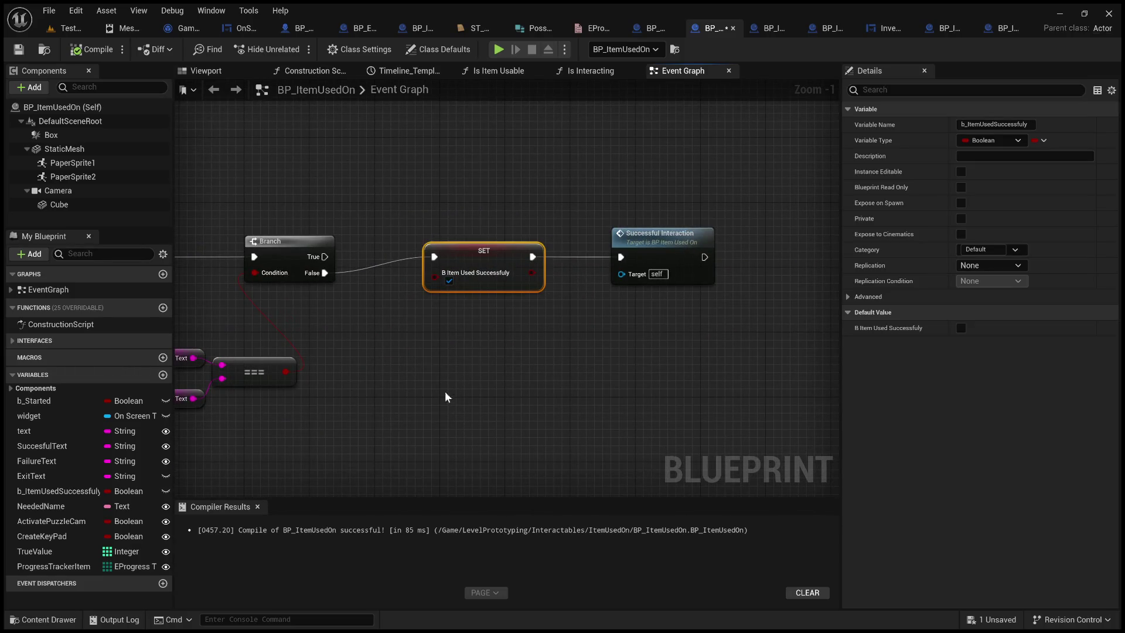
scroll(449, 394, down, 3)
mouse_move(437, 396)
mouse_down()
mouse_move(402, 390)
mouse_move(529, 258)
mouse_move(776, 201)
mouse_move(498, 261)
mouse_move(314, 407)
mouse_move(297, 353)
mouse_move(584, 306)
mouse_move(321, 288)
mouse_move(459, 304)
mouse_up()
scroll(584, 306, up, 4)
click(409, 276)
key(ctrl+v)
drag(567, 302, 704, 302)
click(688, 205)
scroll(682, 202, down, 3)
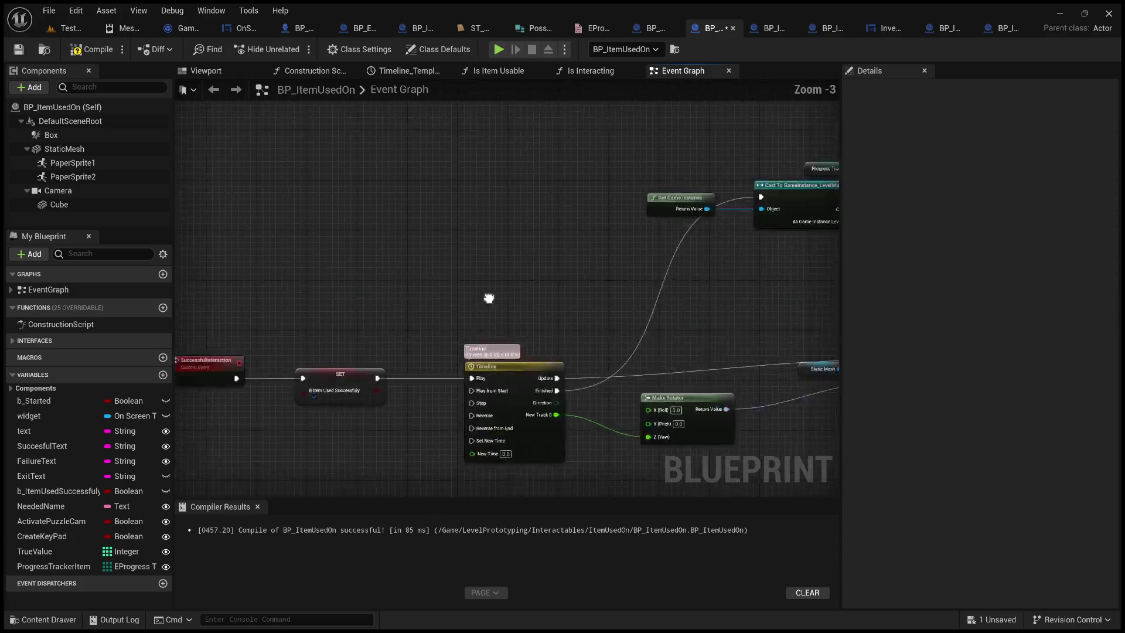
scroll(564, 326, down, 2)
scroll(558, 284, up, 2)
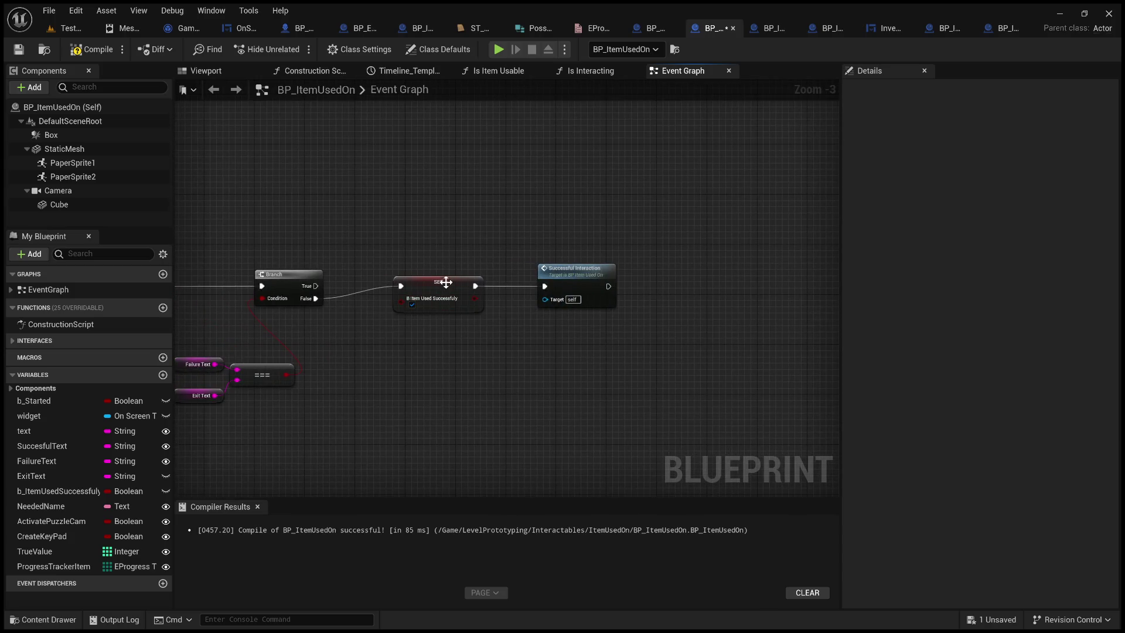
Delete the old SET node, link Branch False to Successful Interaction, then compile and save.
click(448, 280)
key(Delete)
scroll(322, 298, up, 2)
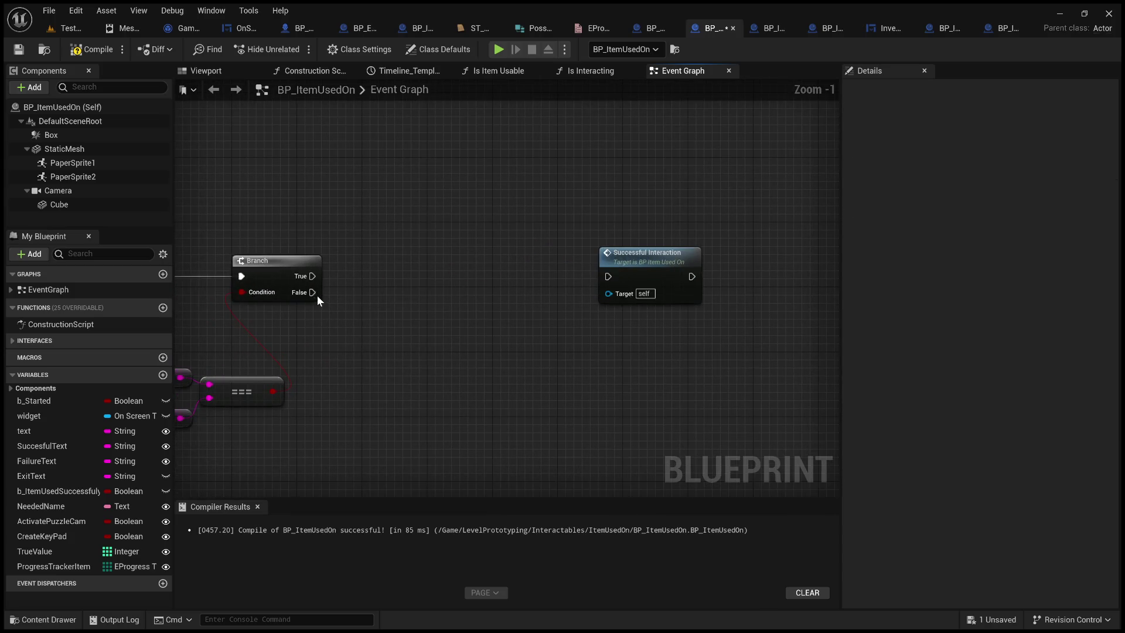
mouse_move(315, 294)
mouse_down()
mouse_move(630, 295)
mouse_move(609, 276)
mouse_move(488, 287)
mouse_move(428, 271)
mouse_up()
click(89, 52)
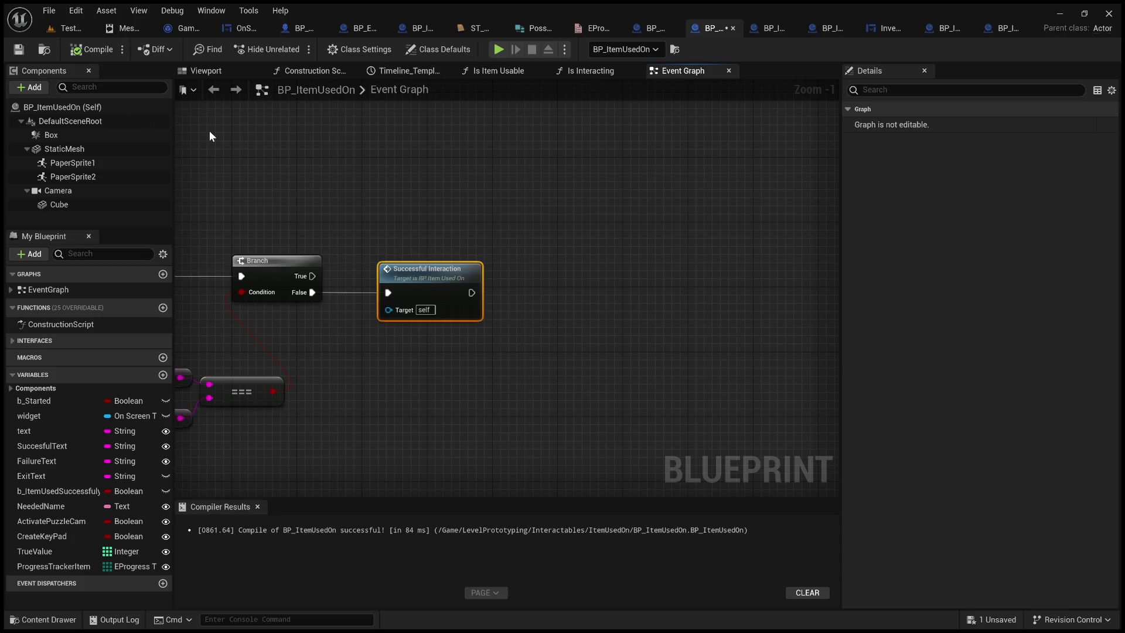
click(19, 50)
click(578, 170)
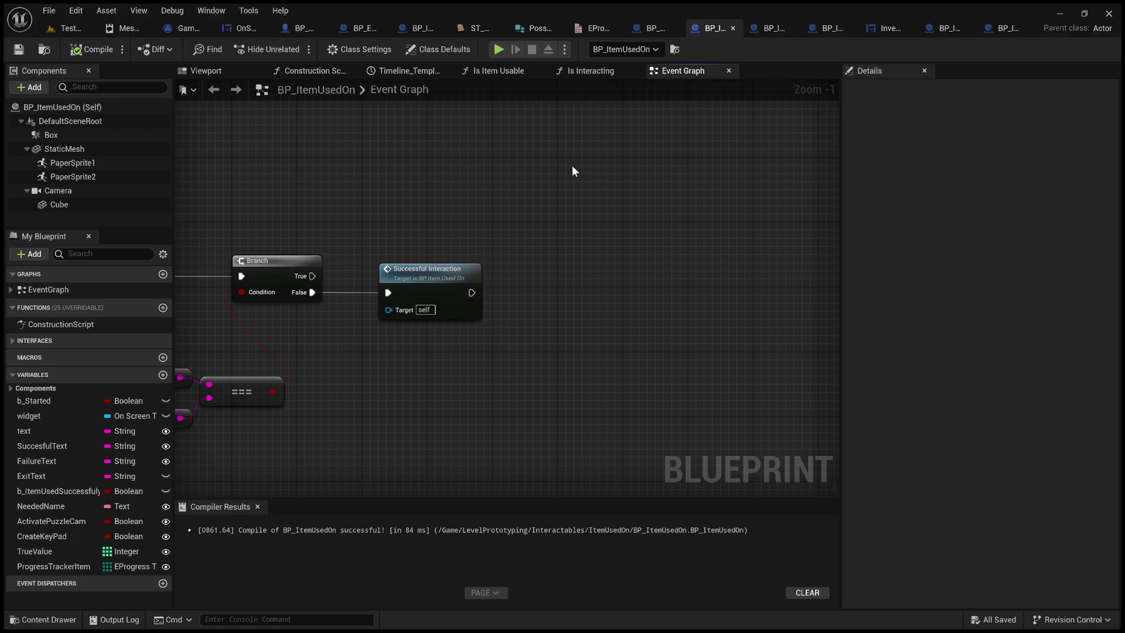
drag(364, 190, 596, 182)
scroll(530, 196, down, 2)
mouse_move(530, 196)
mouse_down()
mouse_move(756, 166)
mouse_move(630, 169)
mouse_up()
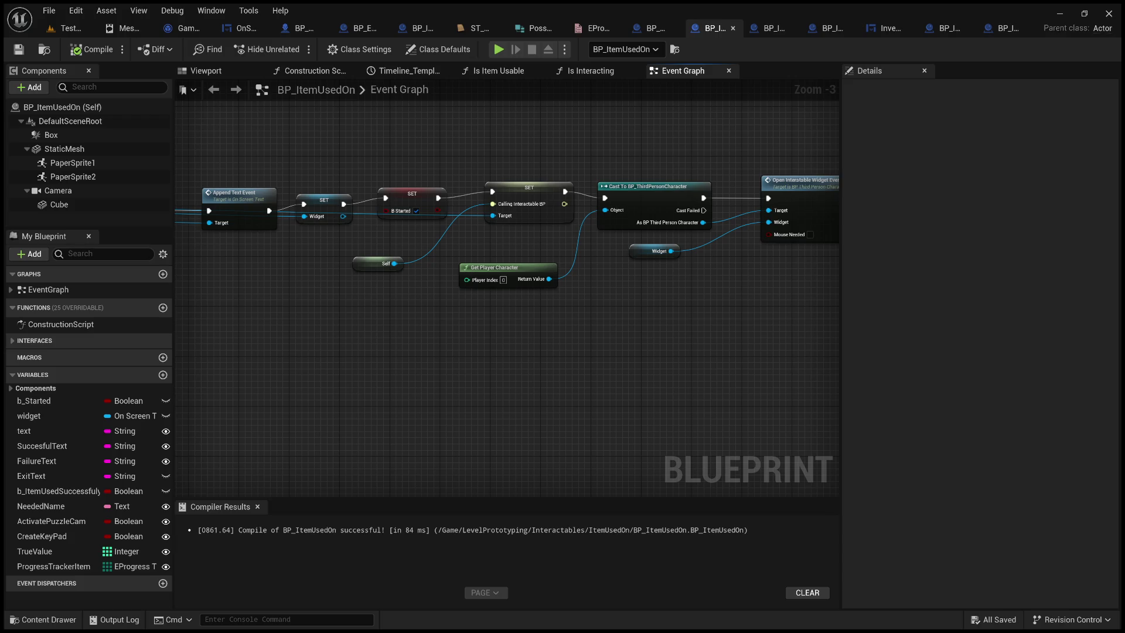
mouse_move(566, 366)
mouse_down()
mouse_move(501, 366)
mouse_move(573, 361)
mouse_up()
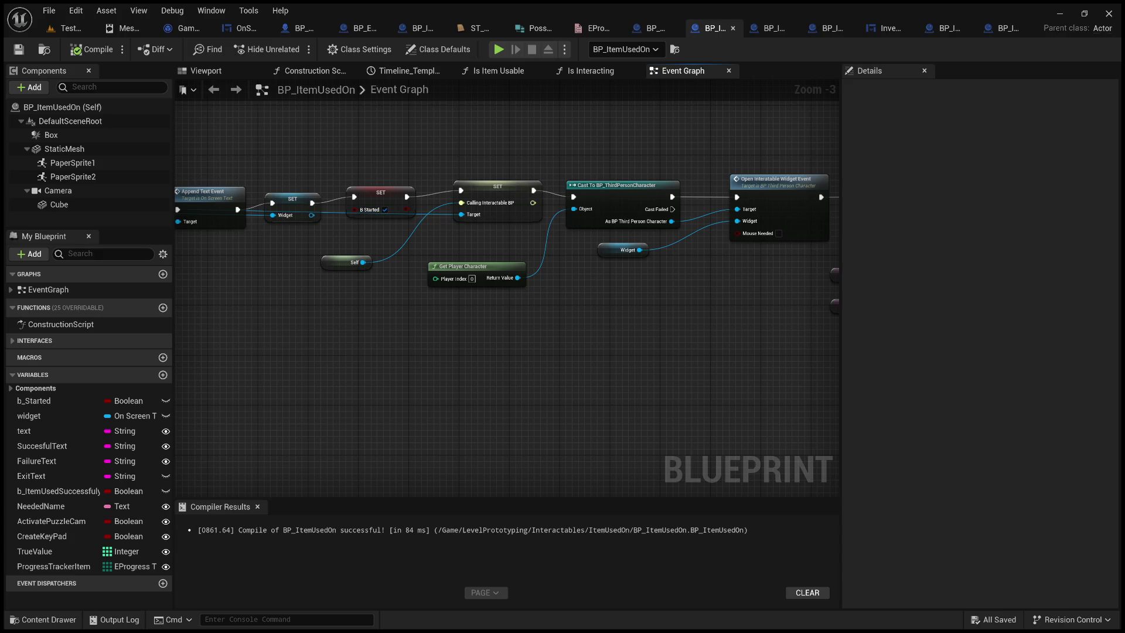
click(56, 33)
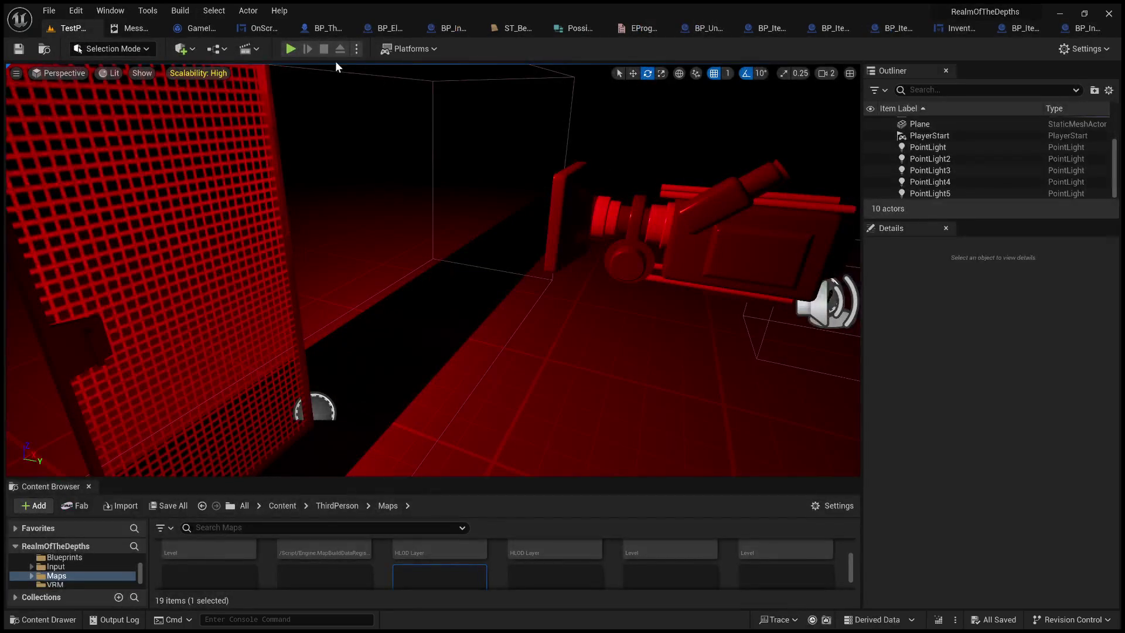
Start a playtest, take the key, and use it from the inventory on the door.
click(290, 49)
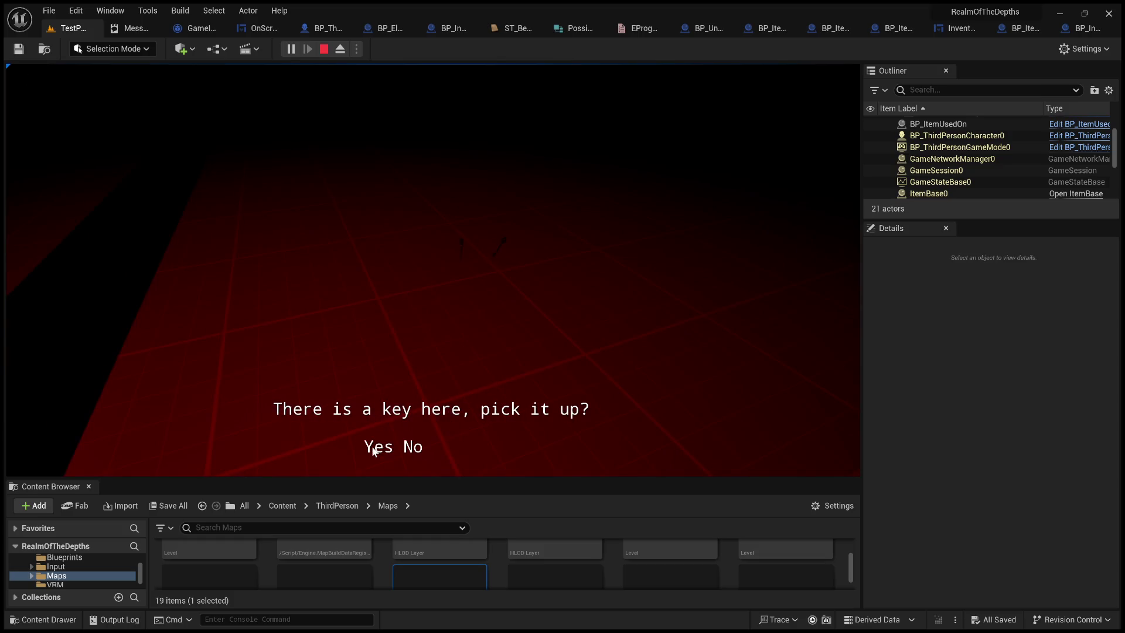
click(373, 449)
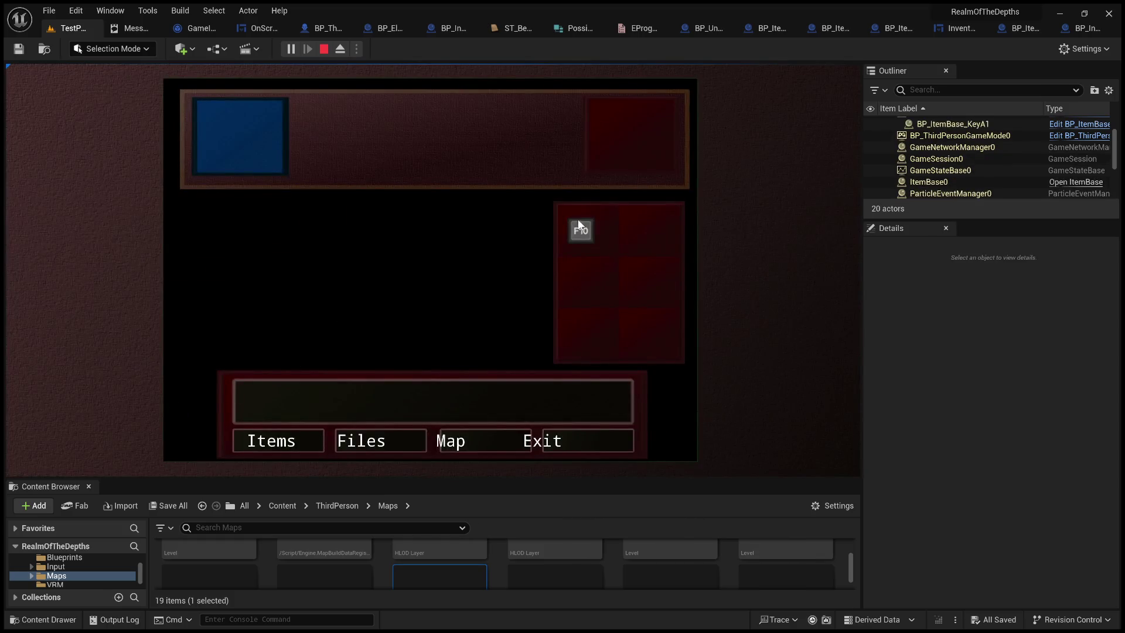
click(579, 225)
click(497, 212)
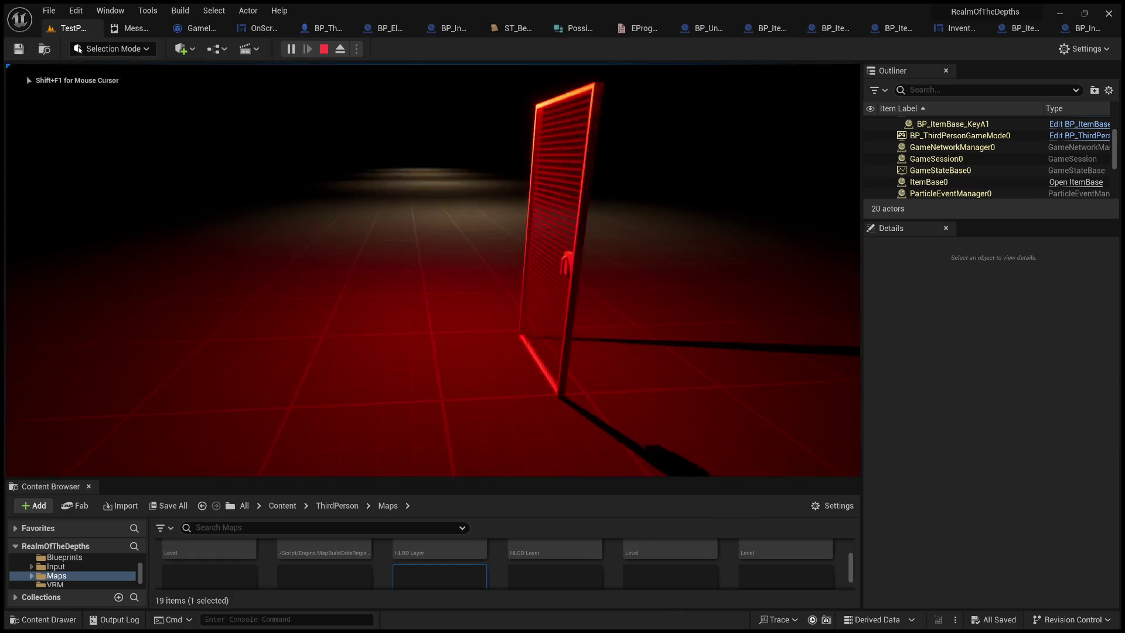
Walk back and forth around the red door, then detach to the editor camera with F8.
key(w)
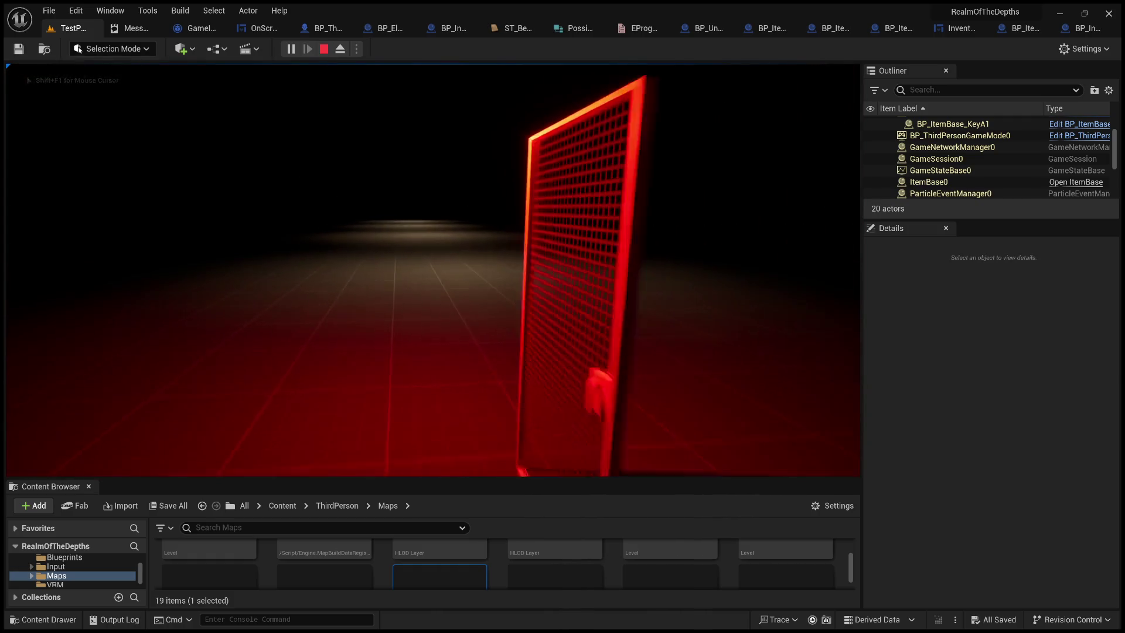
key(s)
key(w)
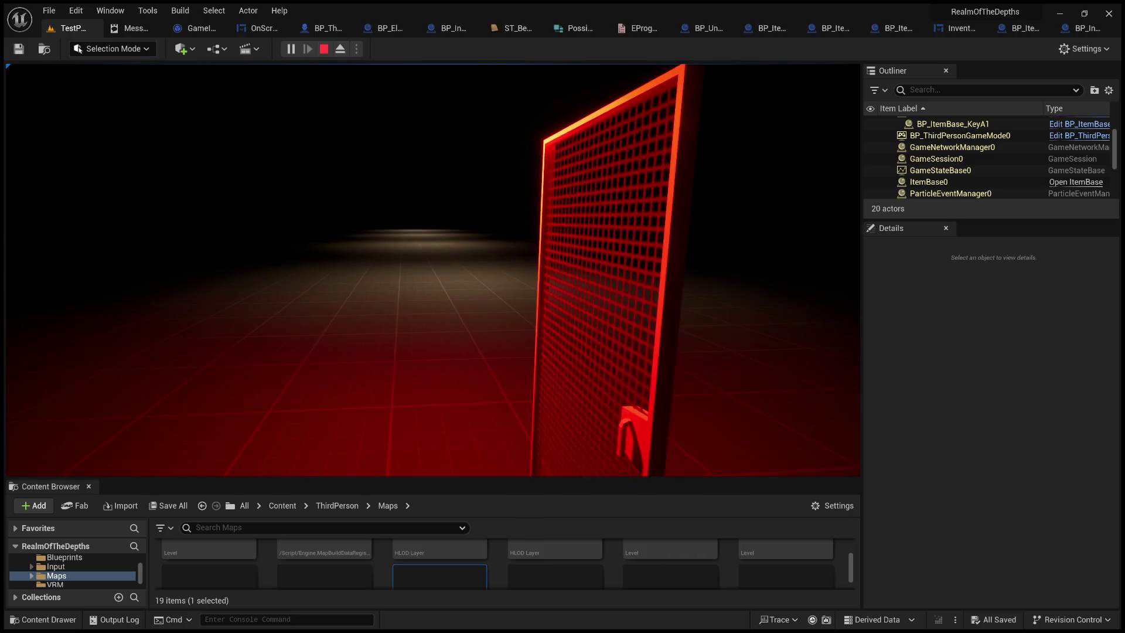
key(s)
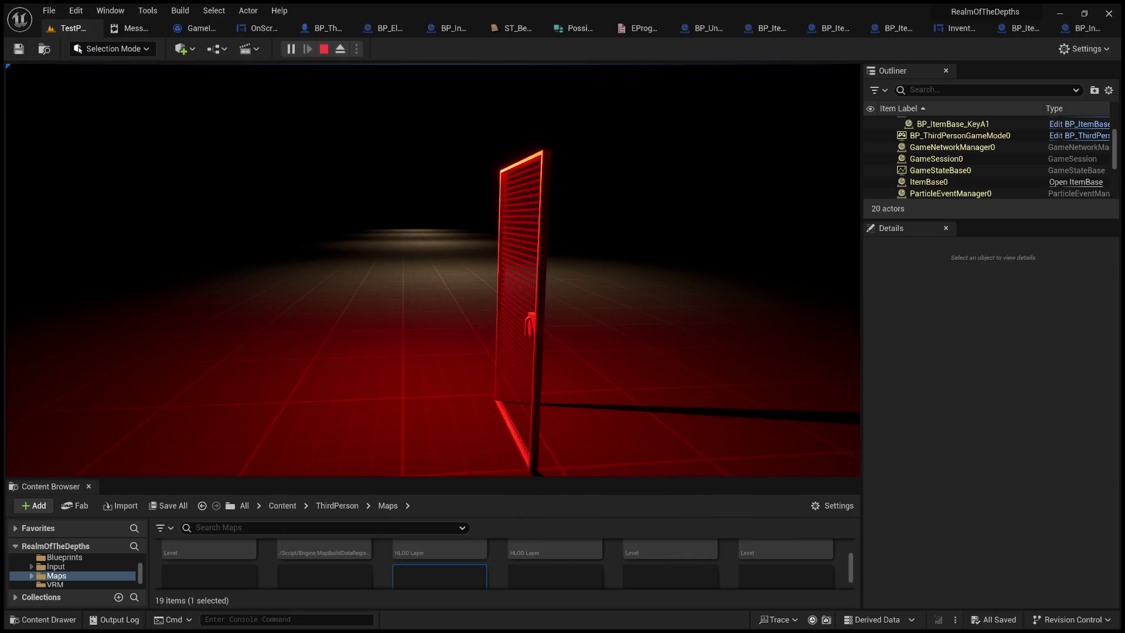
key(d)
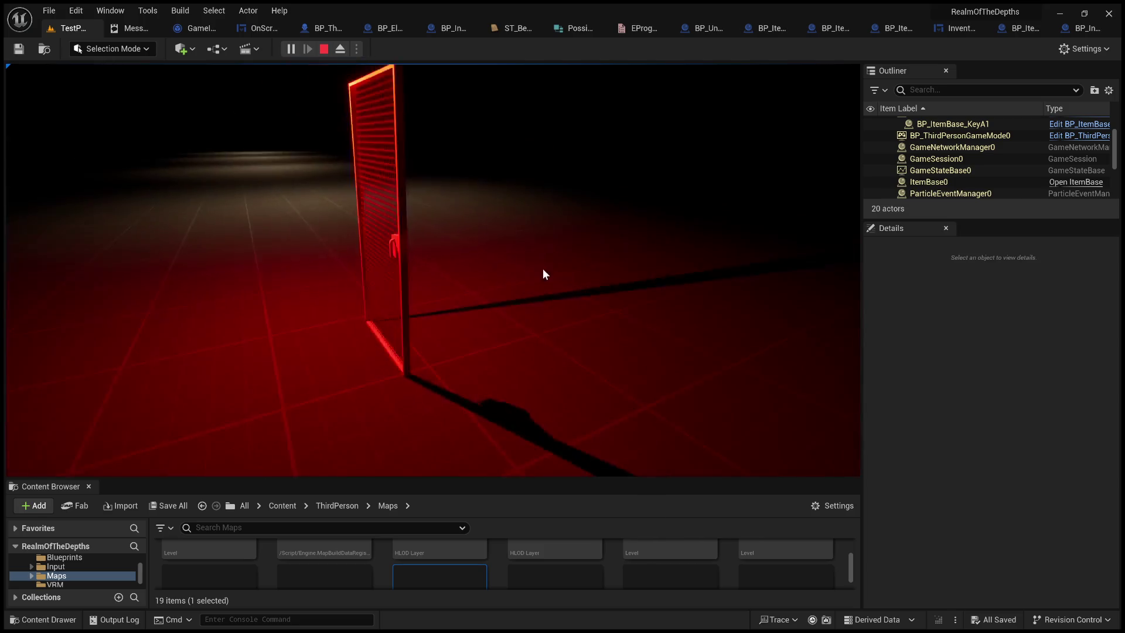
key(w)
key(s)
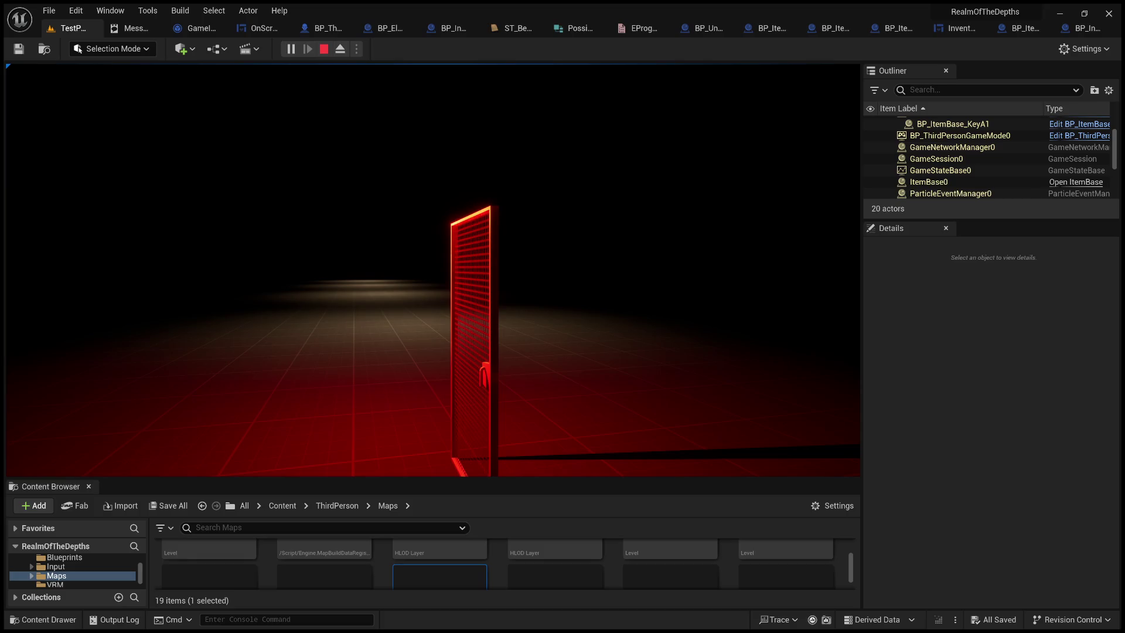
key(F8)
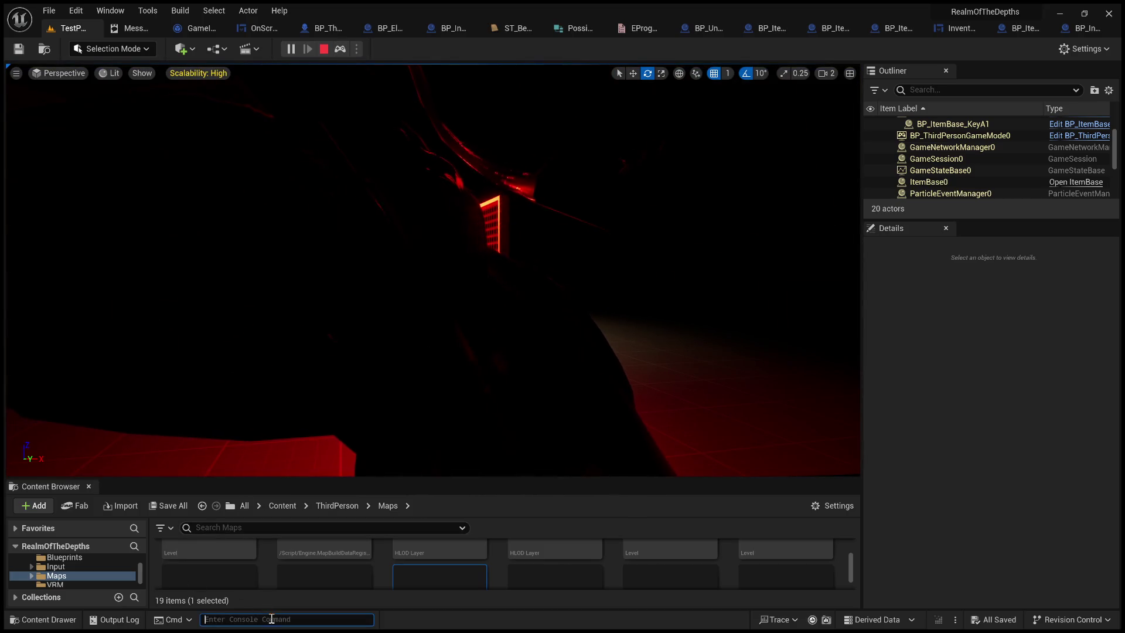
Run the FX.RestartLevel console command to reset the running level.
click(272, 619)
key(ctrl+a)
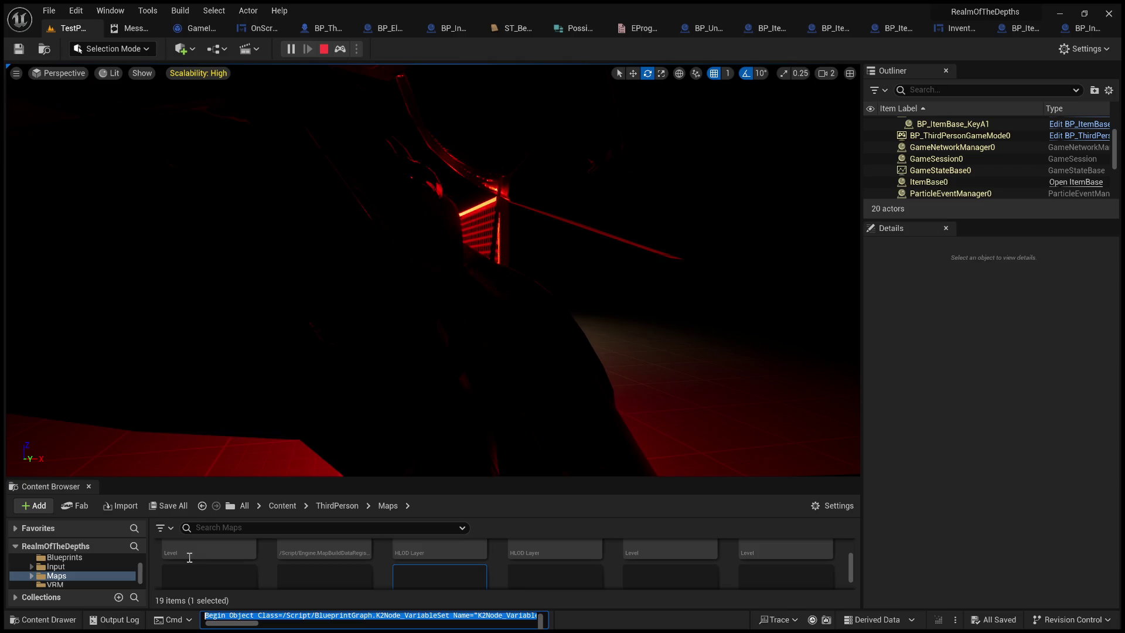
text(Res)
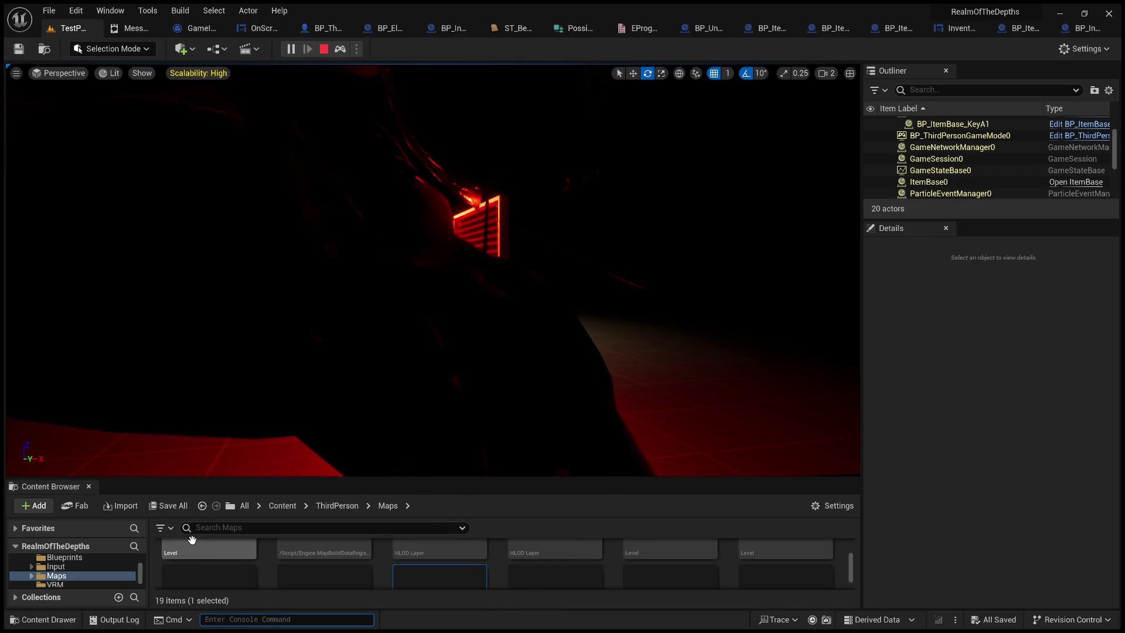
text(tart)
key(Tab)
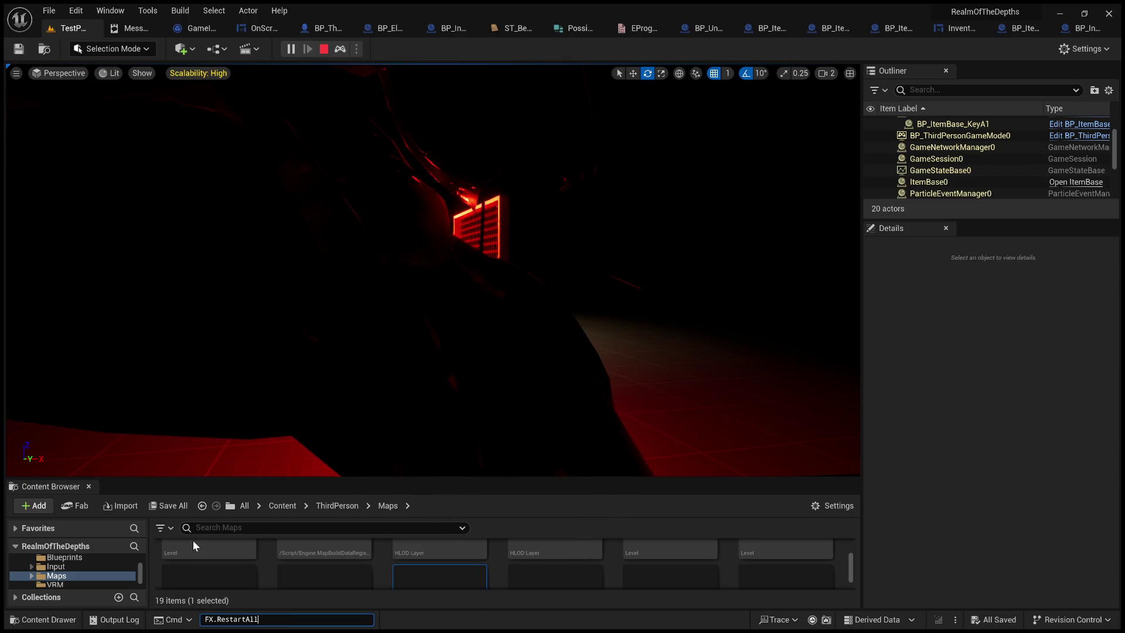
key(BackSpace)
key(BackSpace)
key(BackSpace)
text(Level)
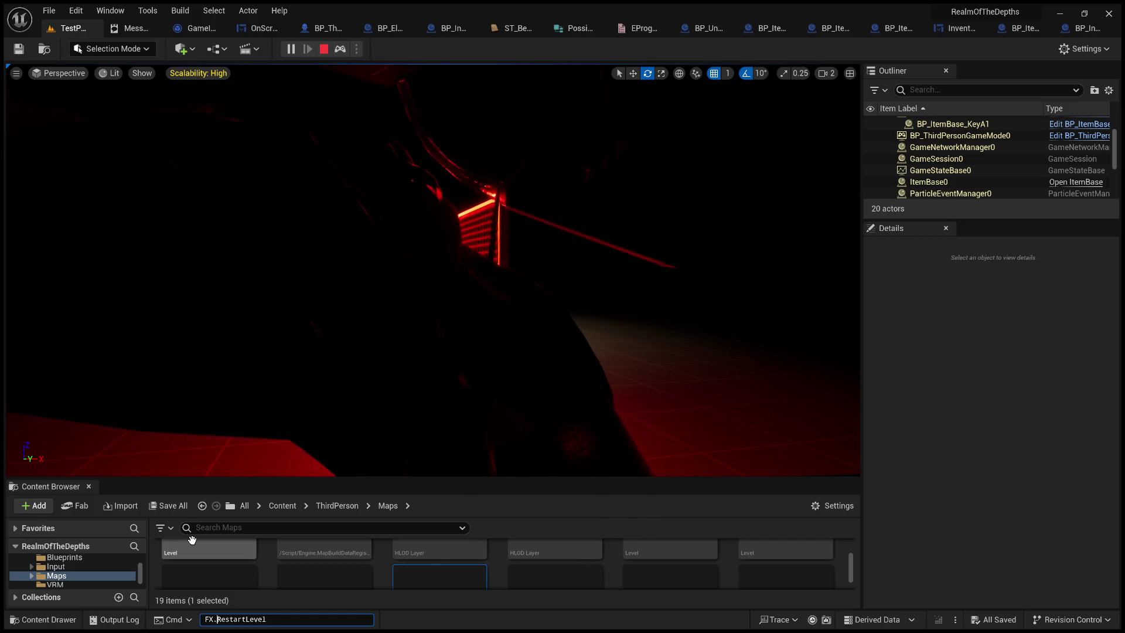
key(Return)
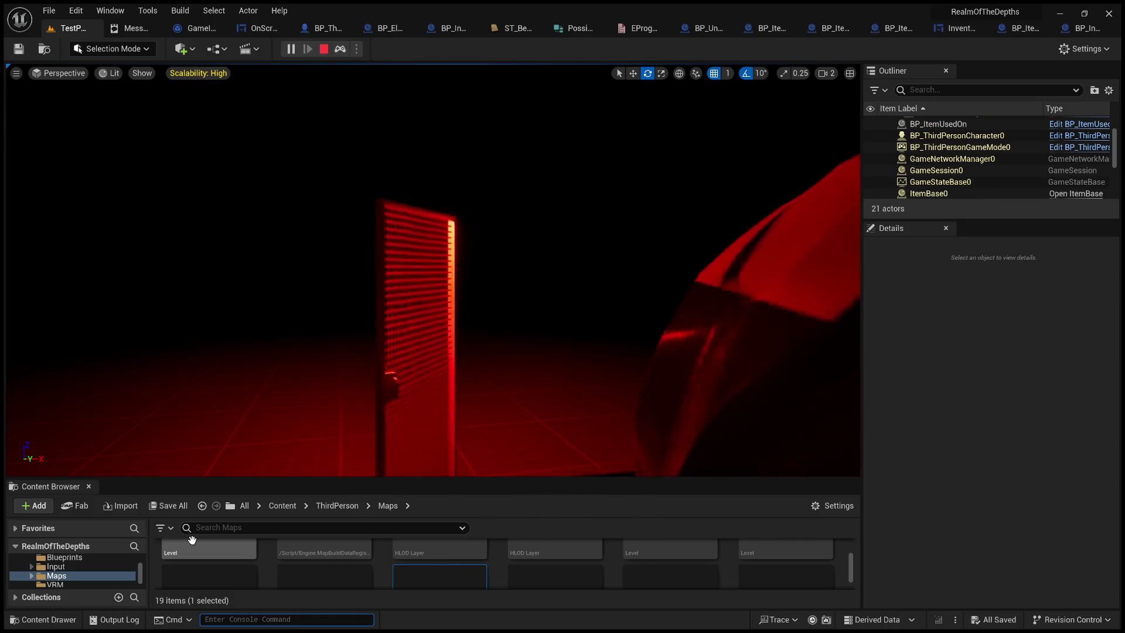
click(422, 379)
Return control to the player character and pick up the key from the floor.
key(F8)
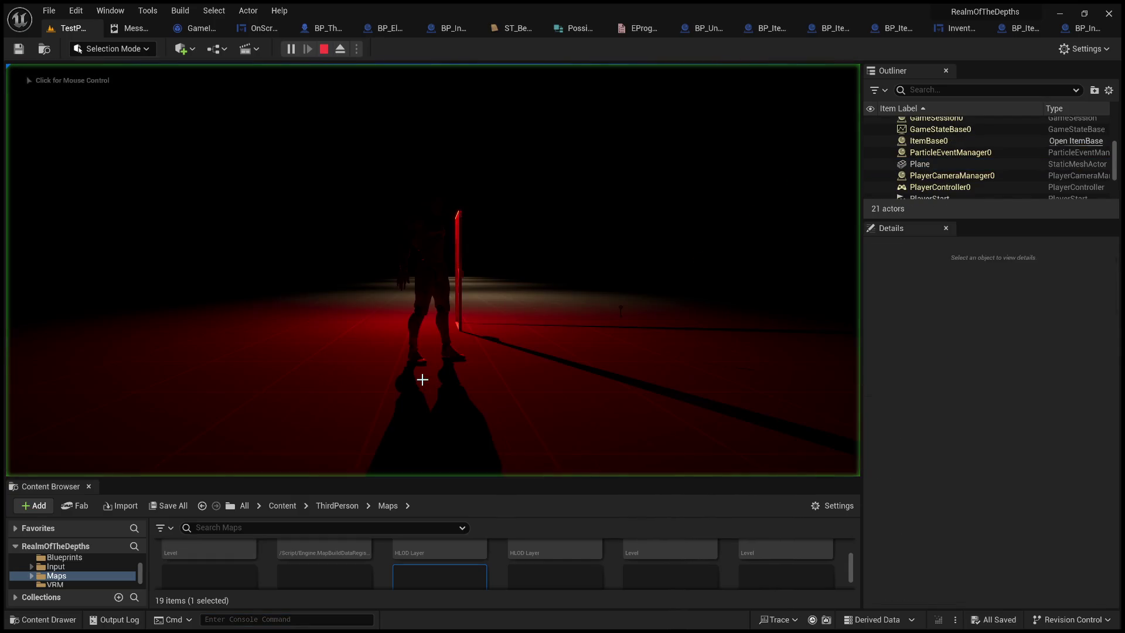
click(422, 379)
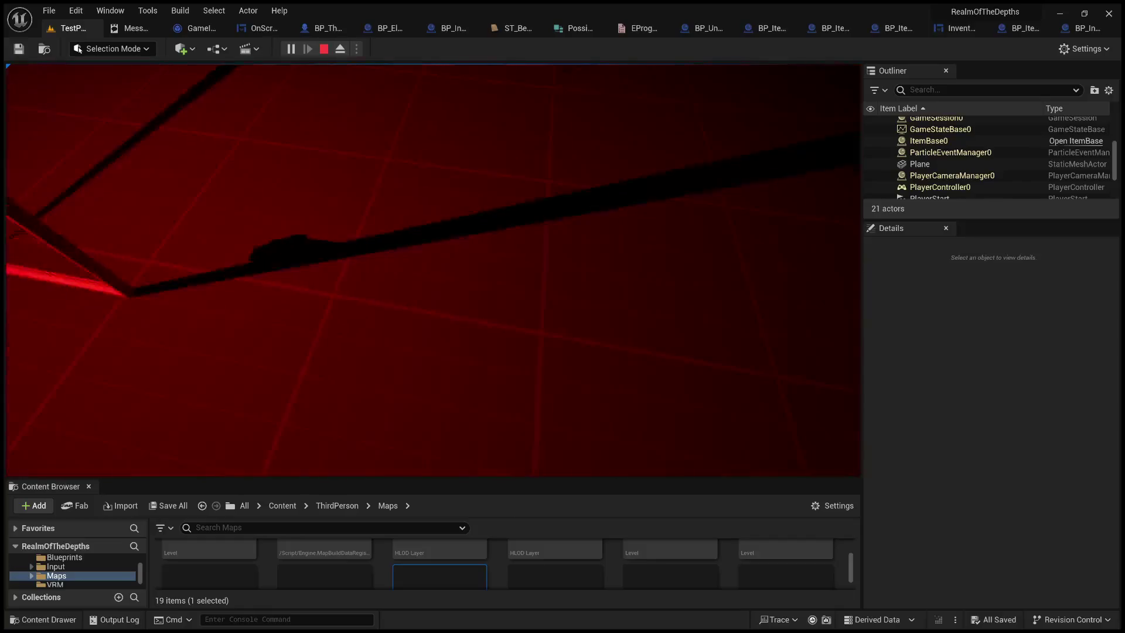
key(e)
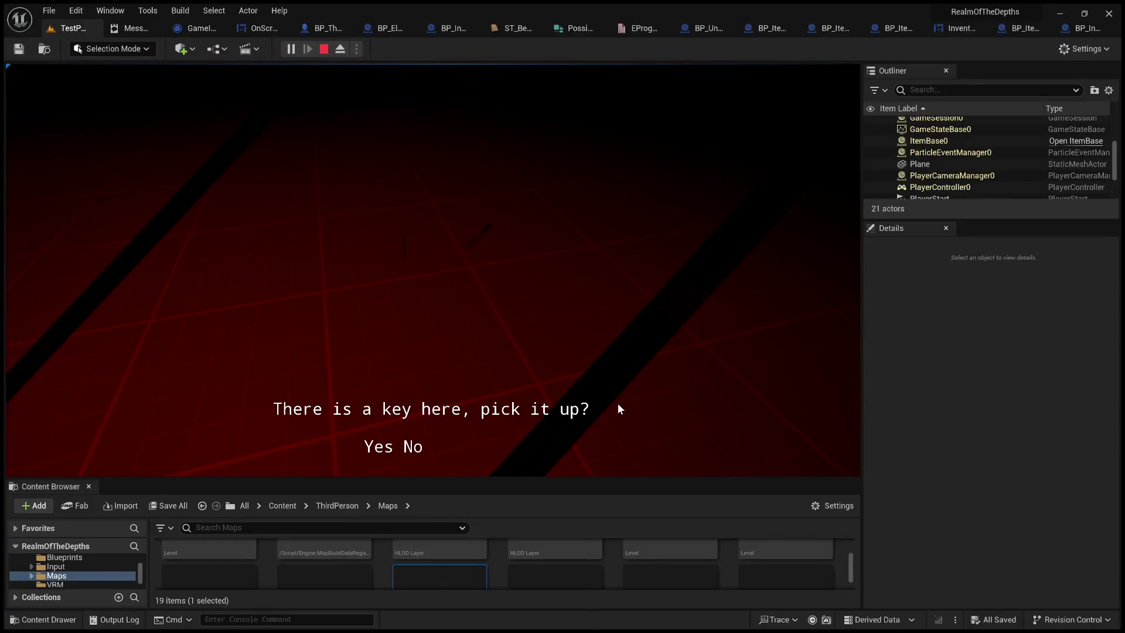
click(387, 449)
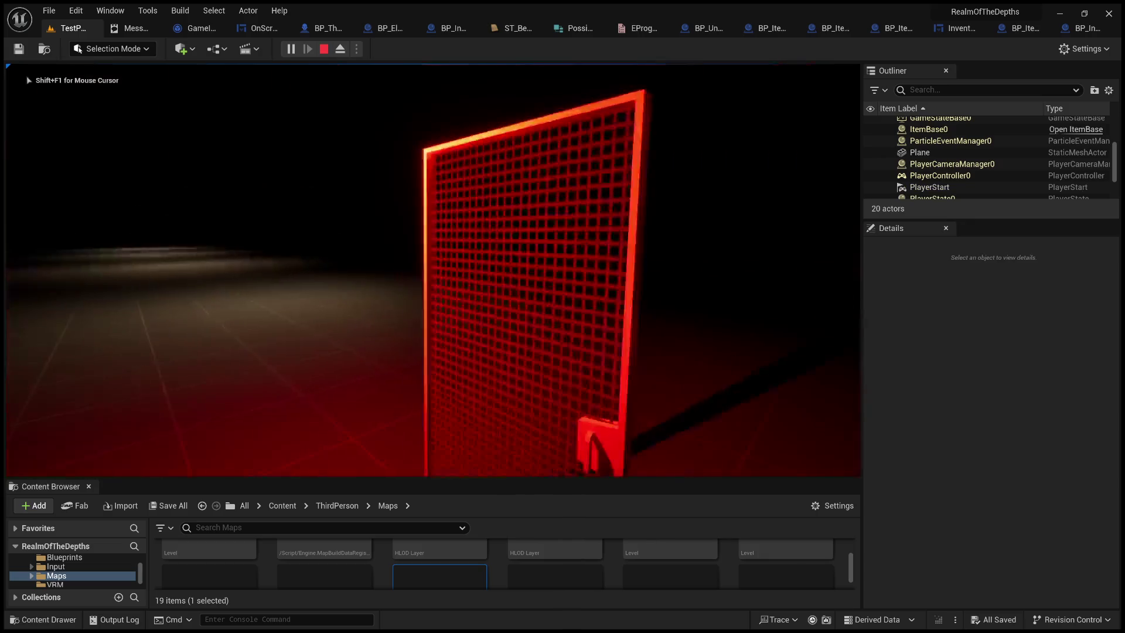
Try using the F10 item from the inventory, run from the door, then stop the playtest.
key(Tab)
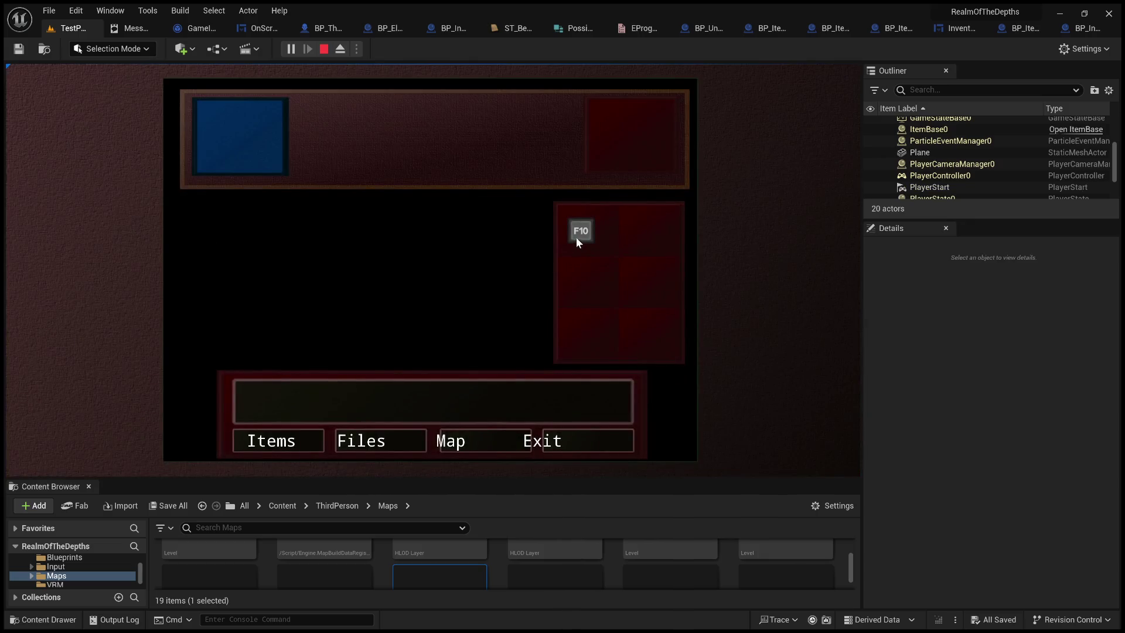
click(578, 238)
click(499, 215)
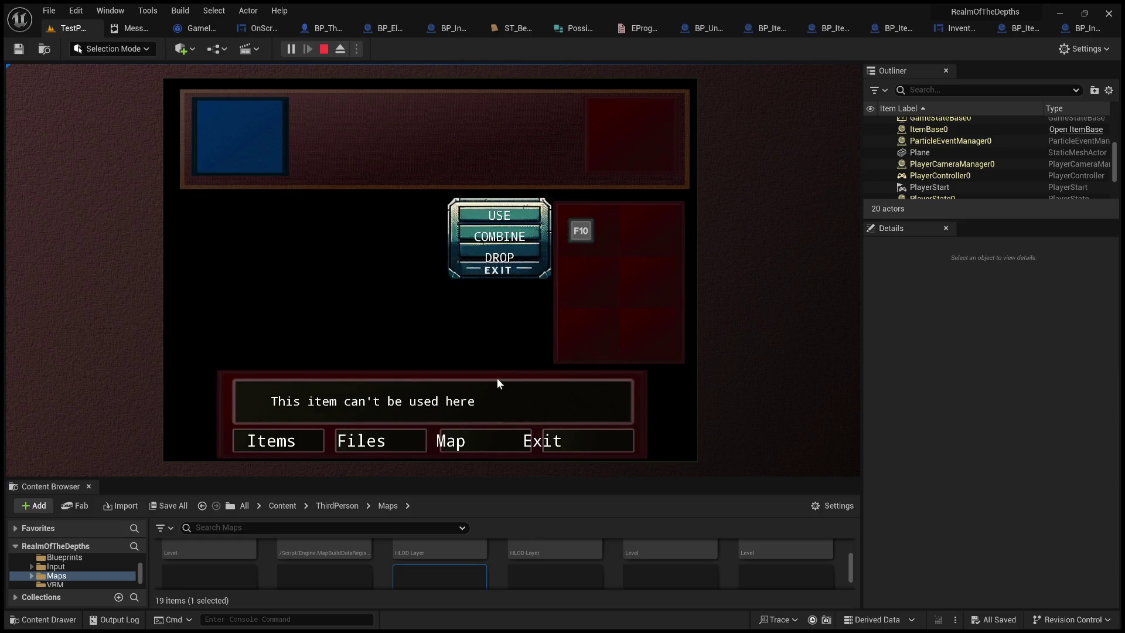
click(546, 444)
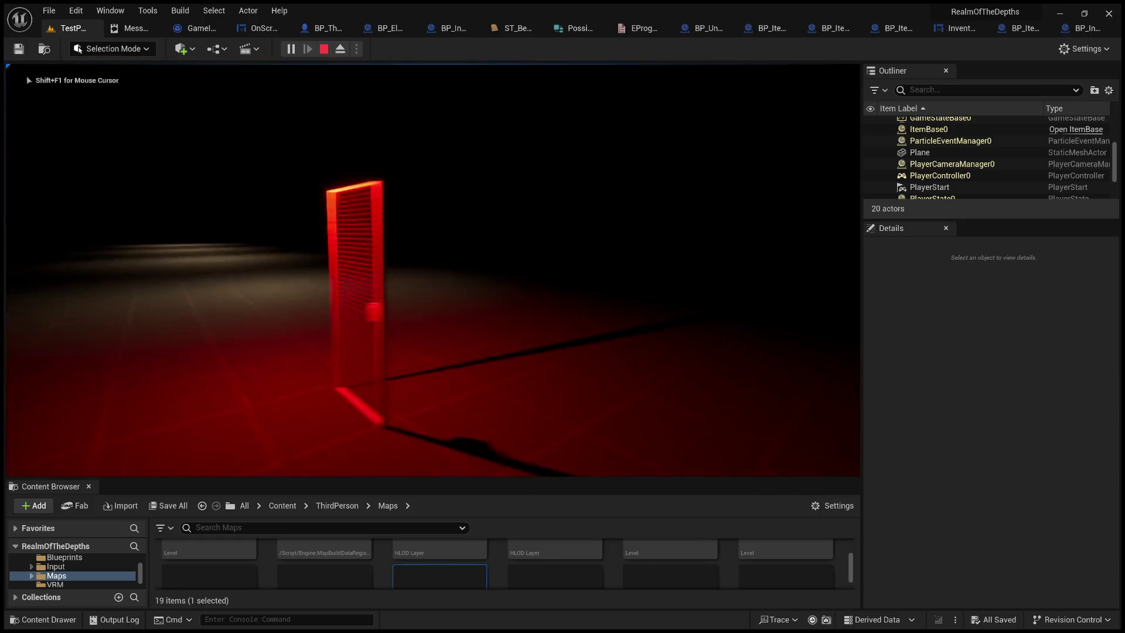
key(w)
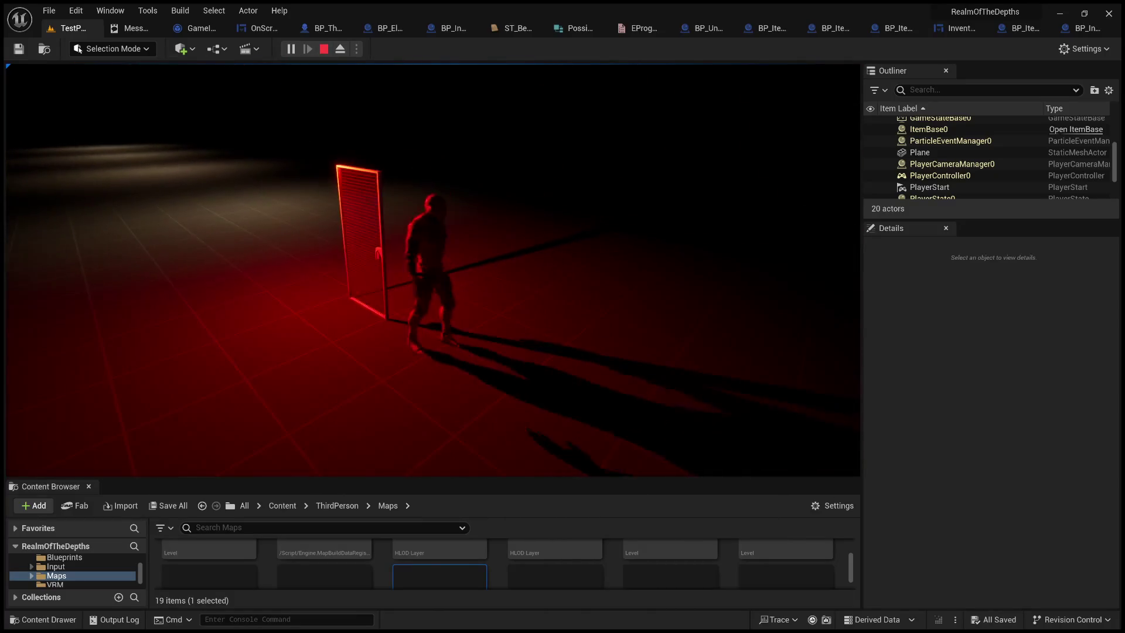
key(Escape)
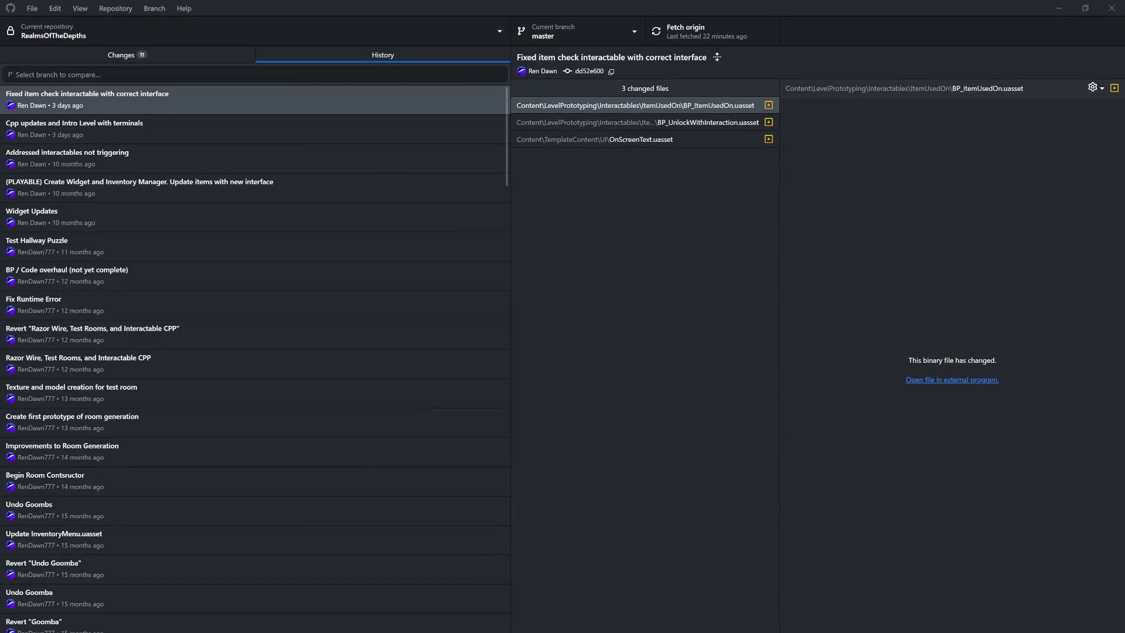
View OnScreenText.uasset, then open the 'Cpp updates and Intro Level with terminals' commit and scroll its 2212 files.
key(Down)
key(Down)
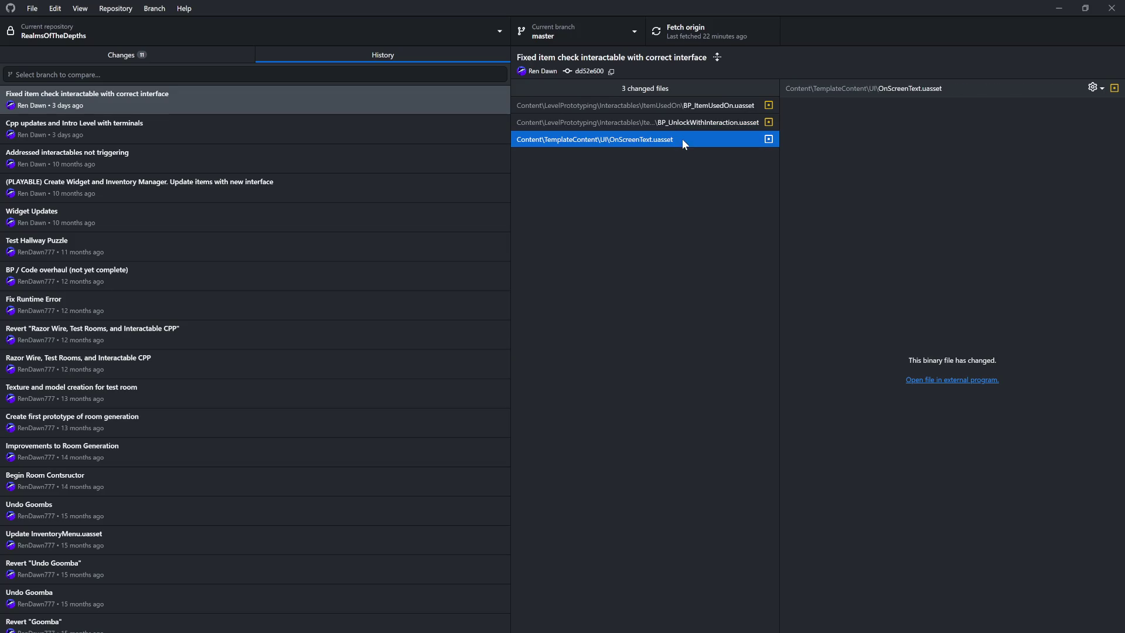
click(240, 131)
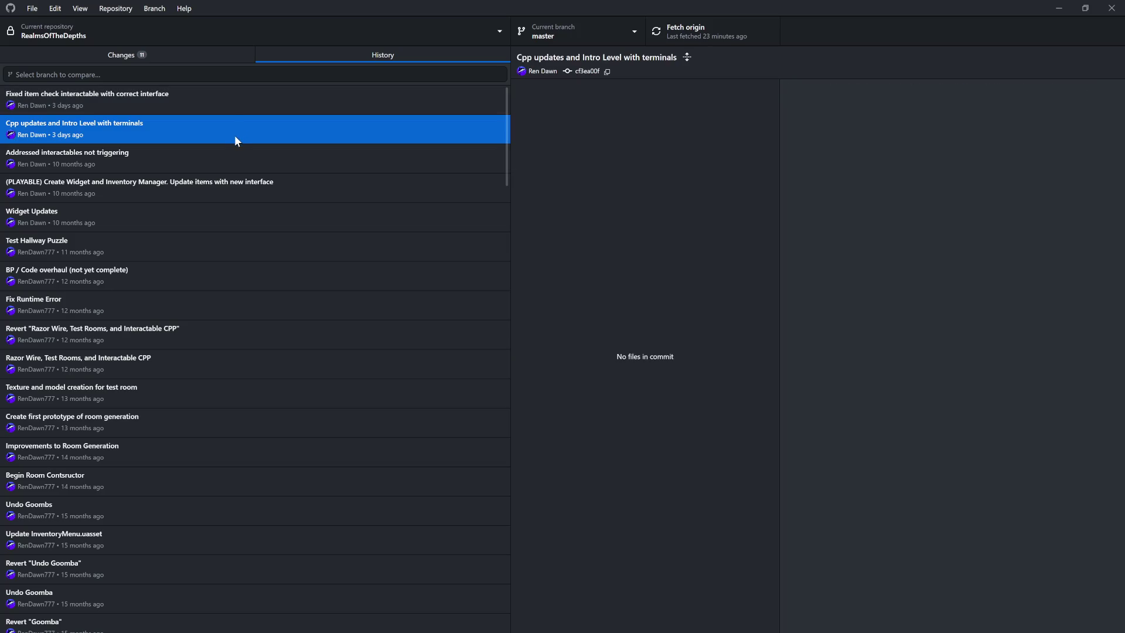
scroll(619, 274, down, 20)
scroll(622, 283, down, 10)
drag(776, 162, 775, 625)
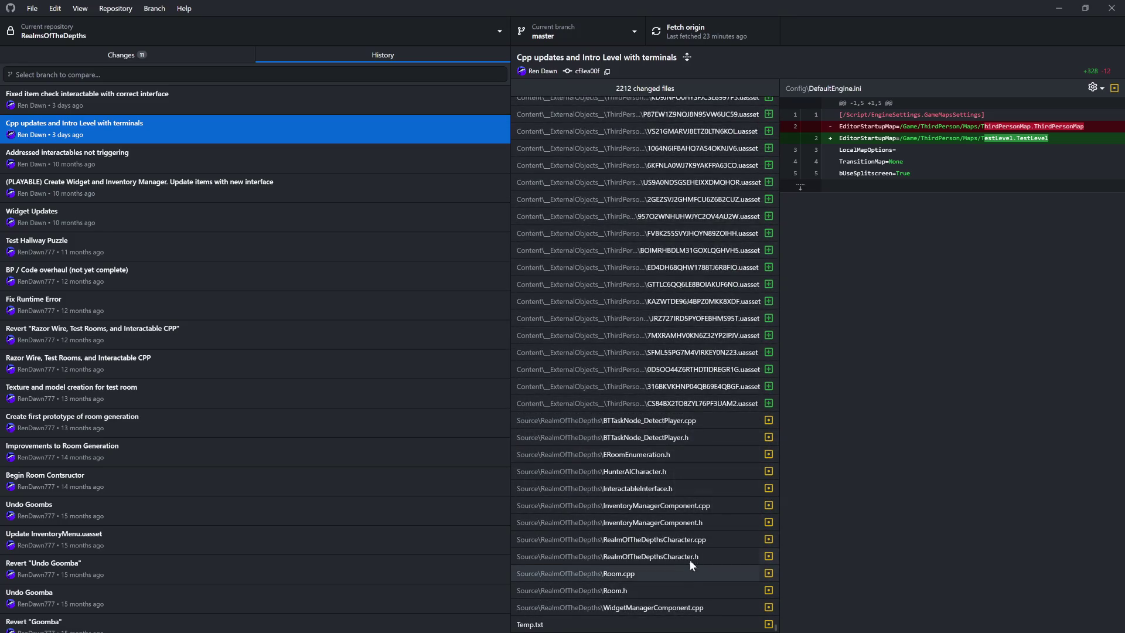
Open the RealmOfTheDepthsCharacter.cpp diff in a wider pane and mark the new ToggleCamera rotation lines.
click(690, 537)
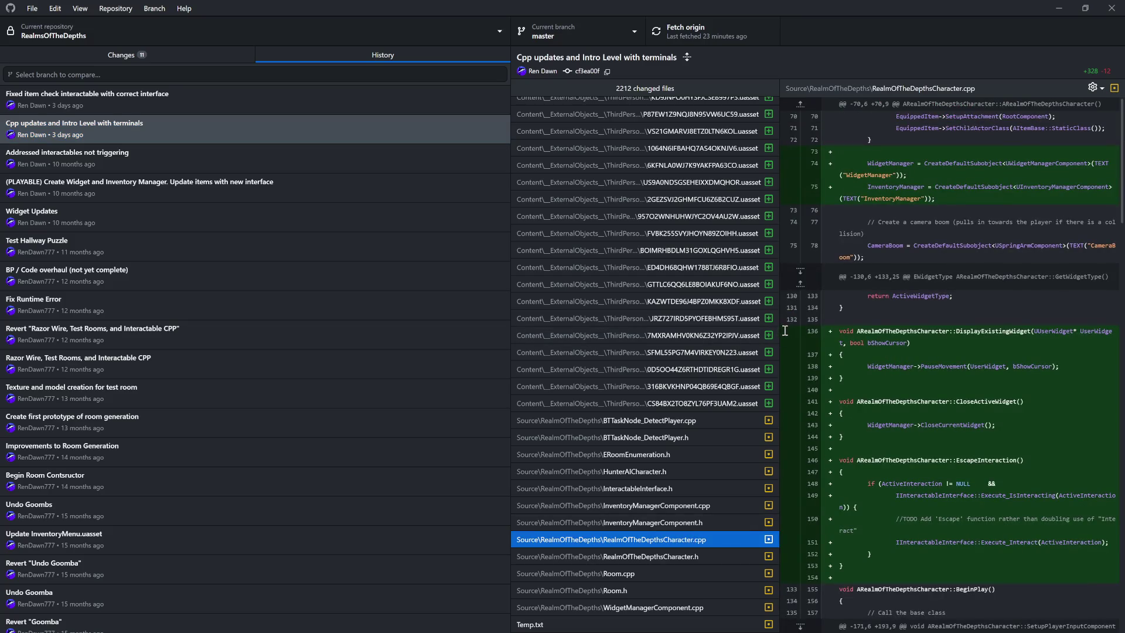
drag(779, 331, 601, 332)
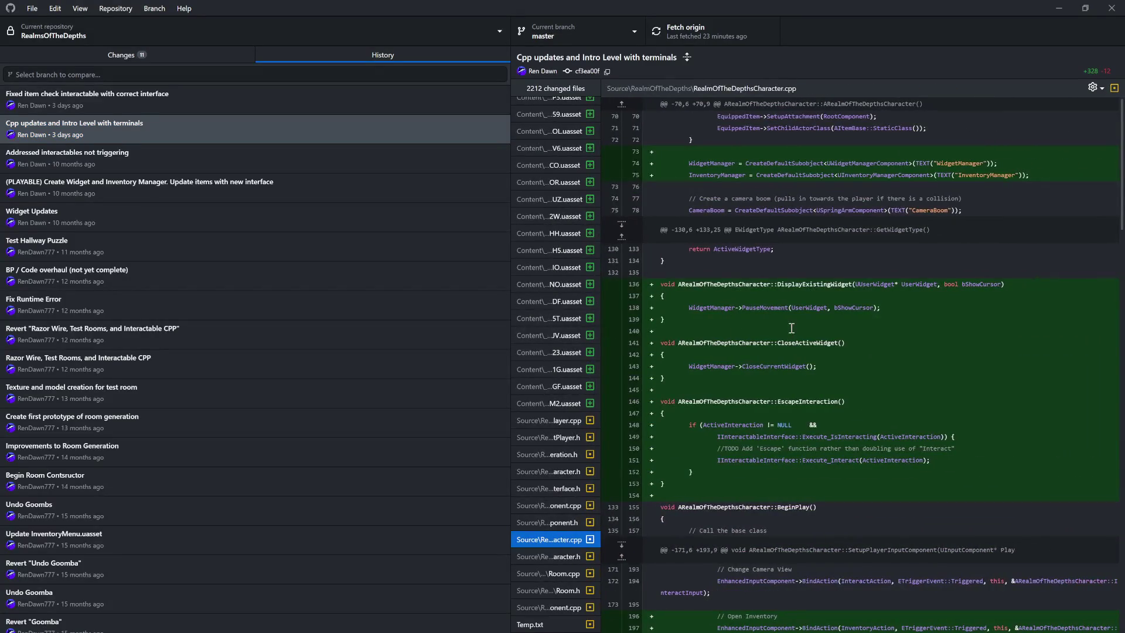
scroll(795, 333, down, 15)
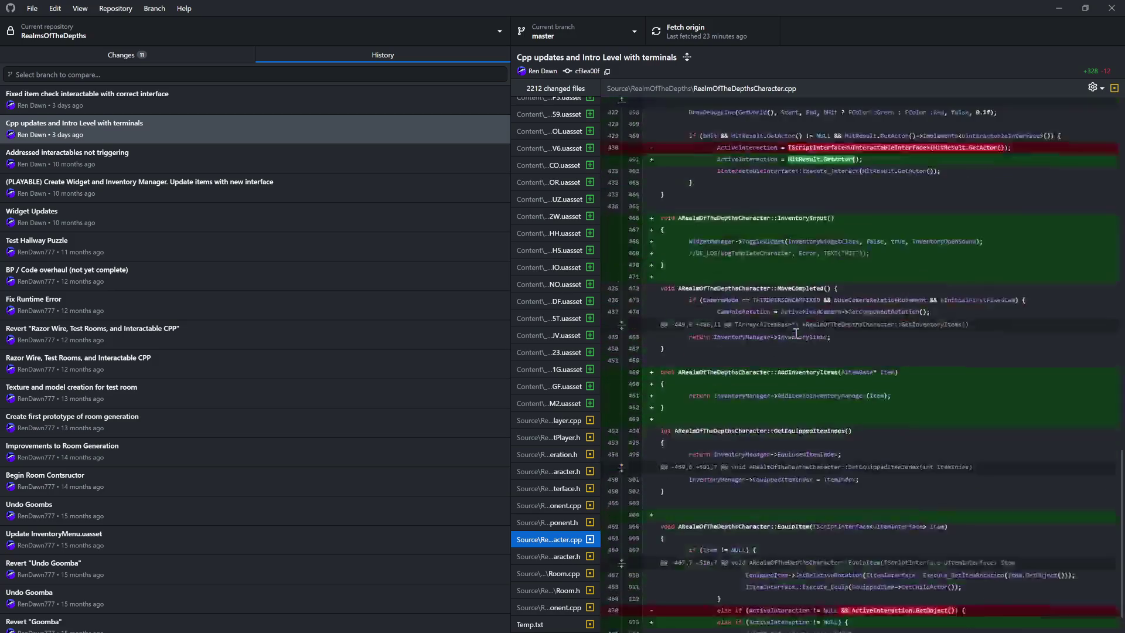
scroll(795, 333, up, 5)
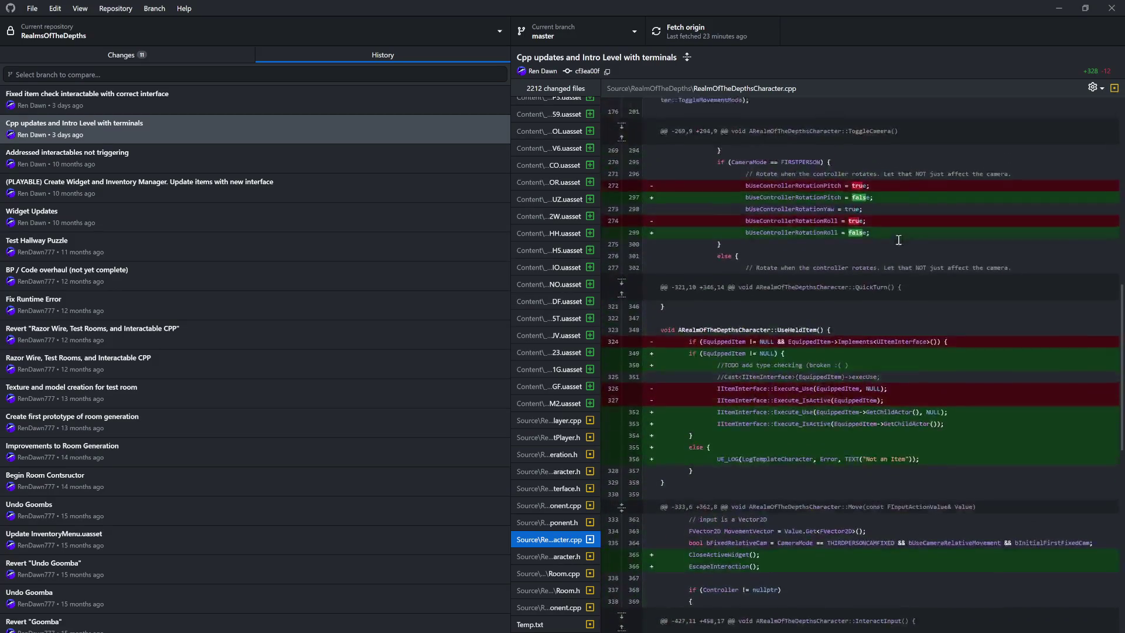
scroll(879, 336, up, 2)
mouse_move(873, 352)
mouse_down()
mouse_move(662, 310)
mouse_move(646, 294)
mouse_up()
click(760, 348)
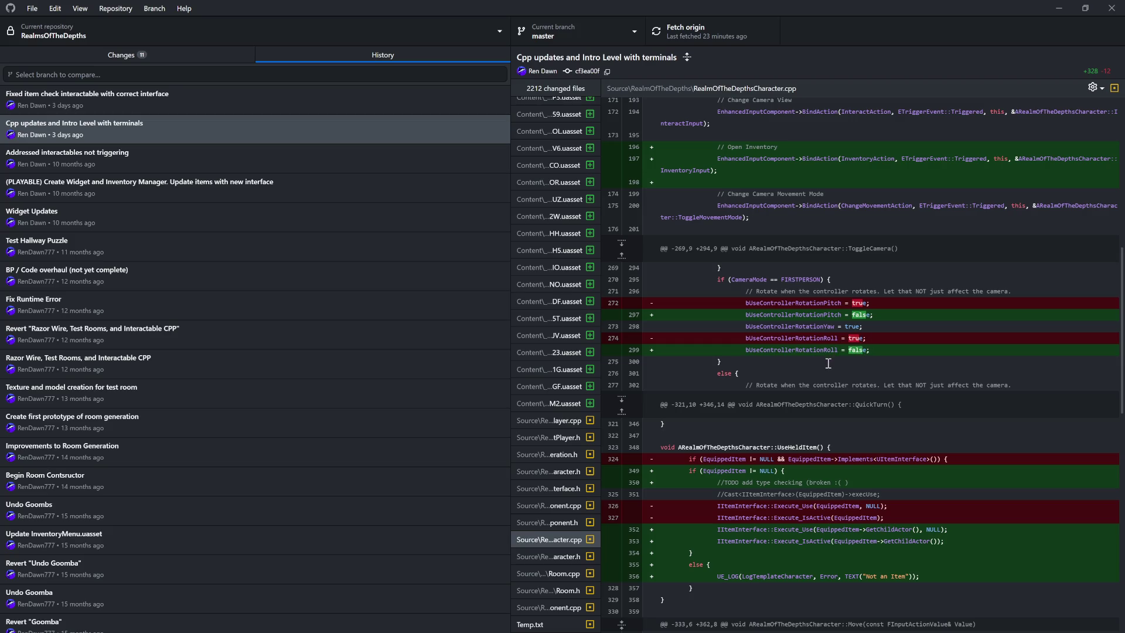
Mark the removed bUseControllerRotationRoll = true and bUseControllerRotationPitch = true lines.
scroll(830, 367, down, 3)
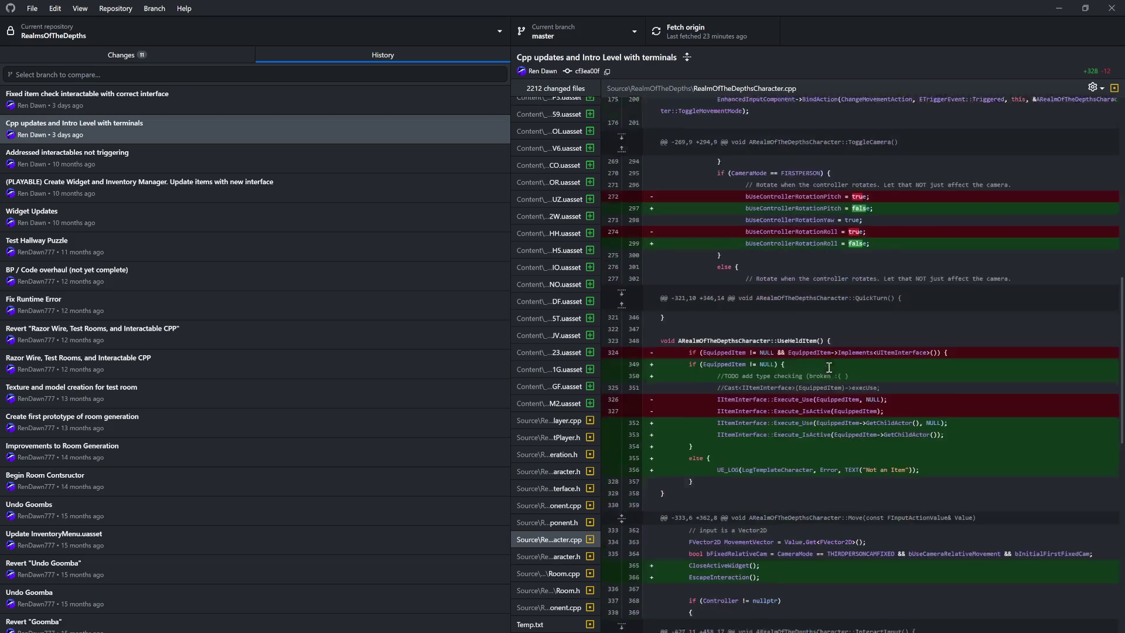
scroll(935, 398, down, 3)
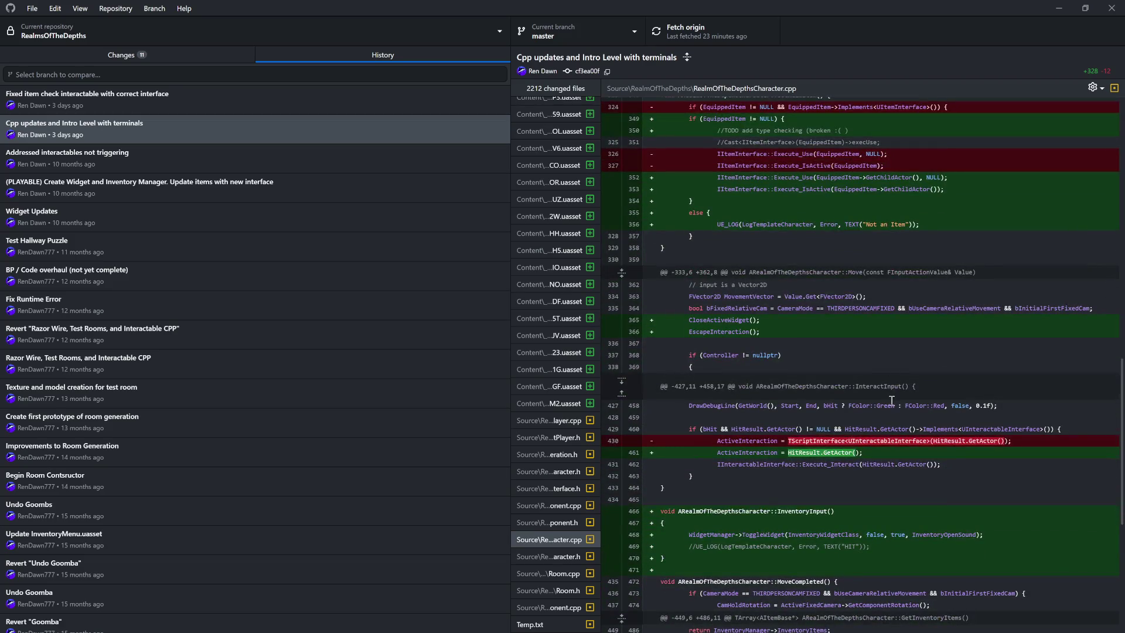
scroll(935, 398, down, 5)
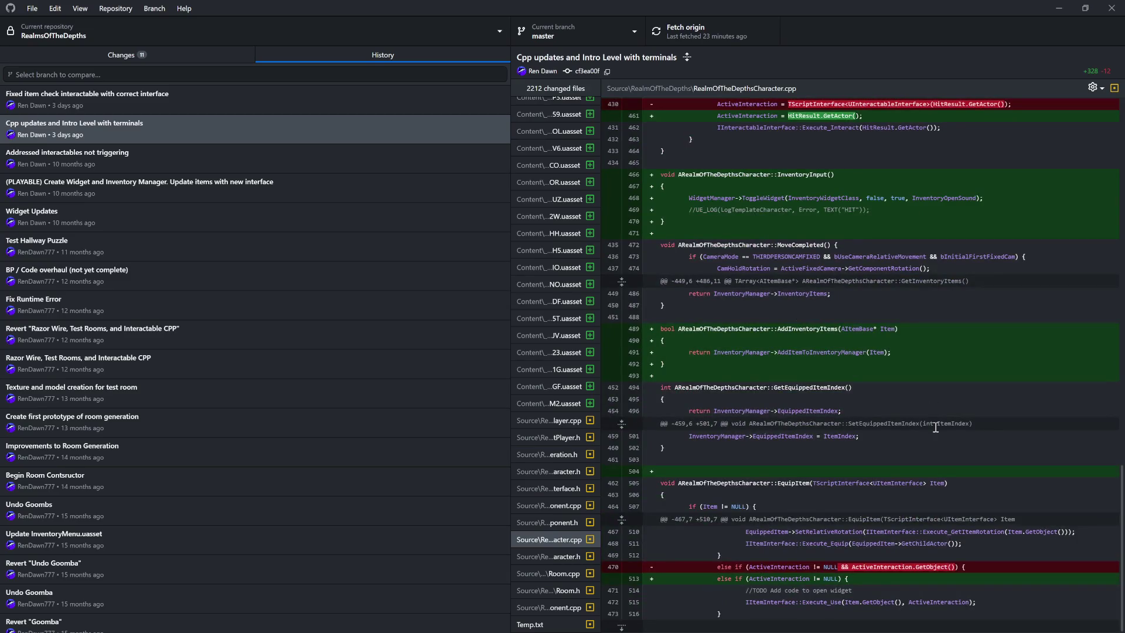
scroll(936, 427, up, 6)
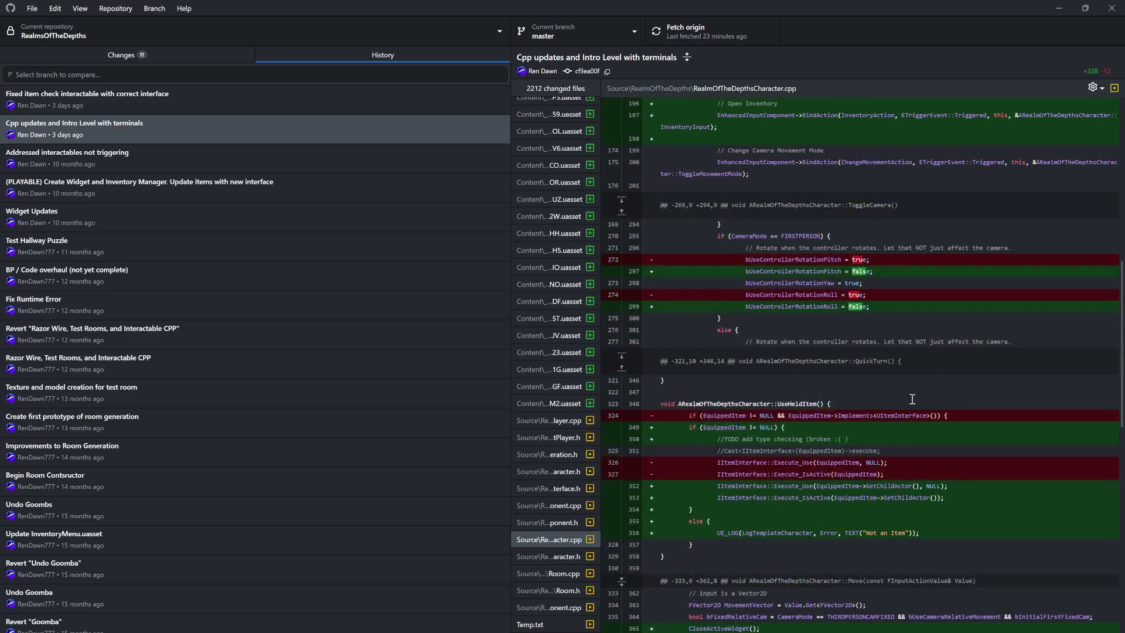
scroll(897, 381, up, 2)
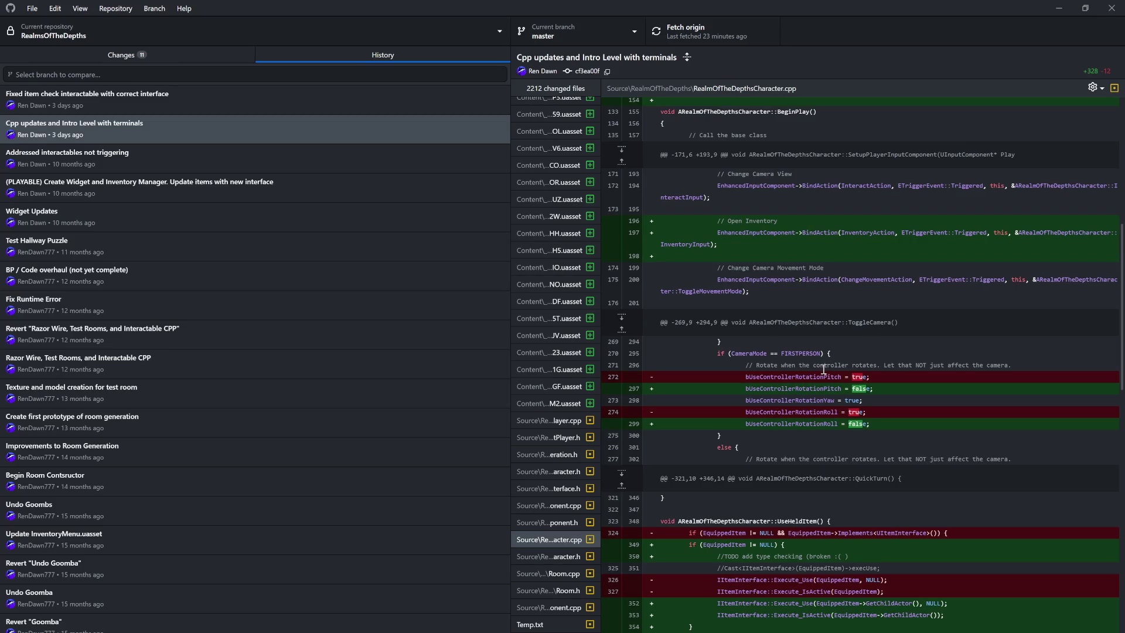
drag(877, 413, 653, 414)
drag(867, 377, 658, 379)
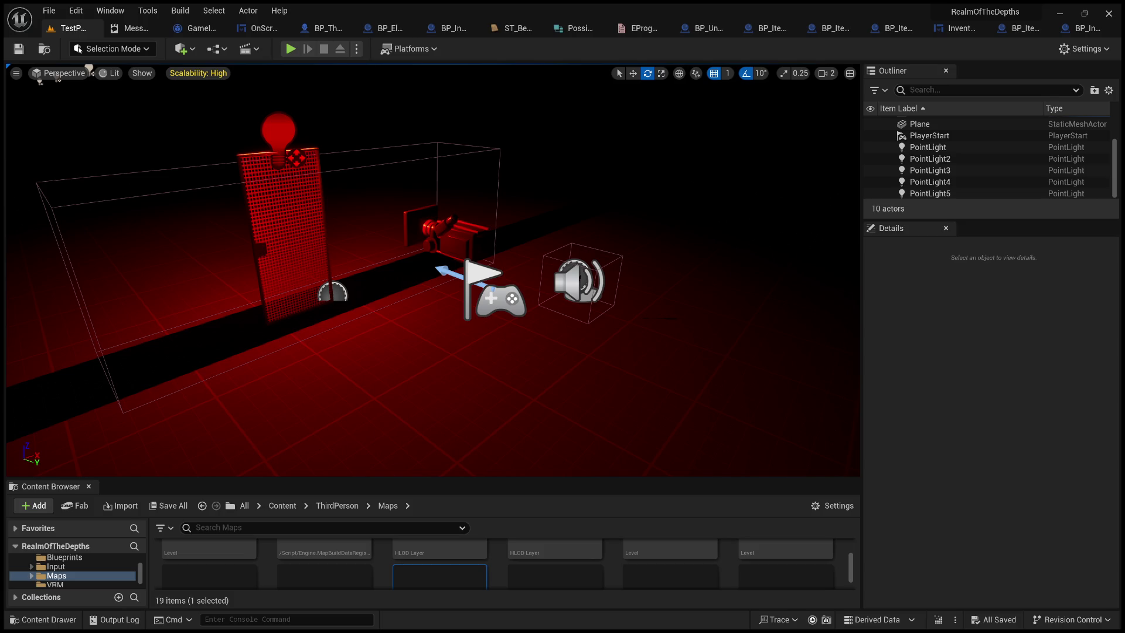
key(alt+Tab)
scroll(674, 405, up, 1)
scroll(538, 351, down, 7)
scroll(538, 351, up, 17)
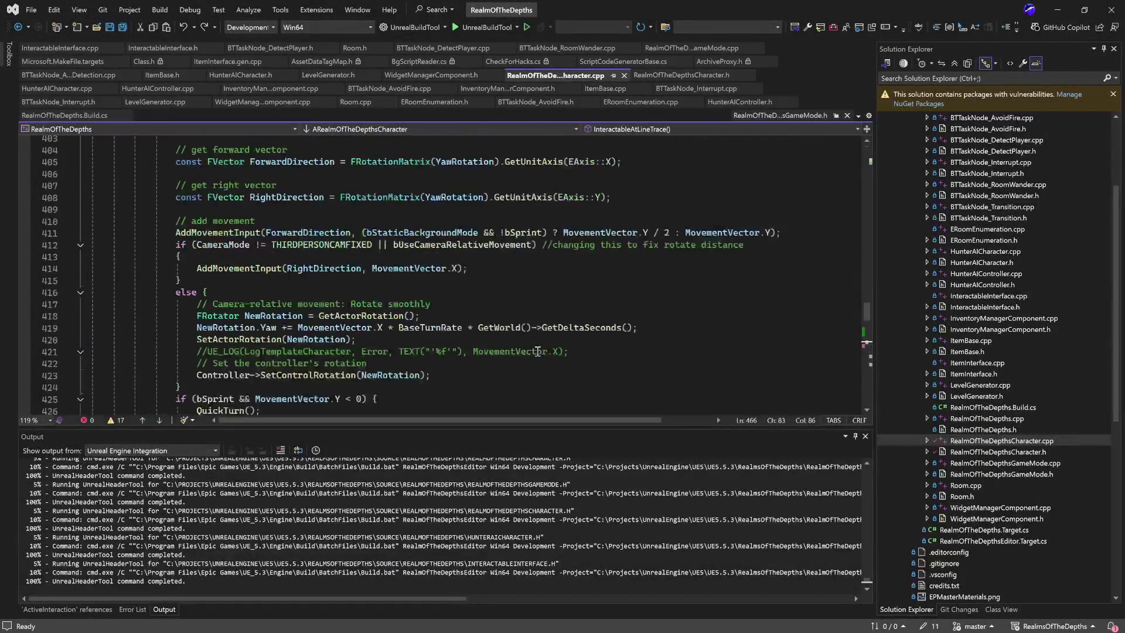
scroll(538, 352, up, 19)
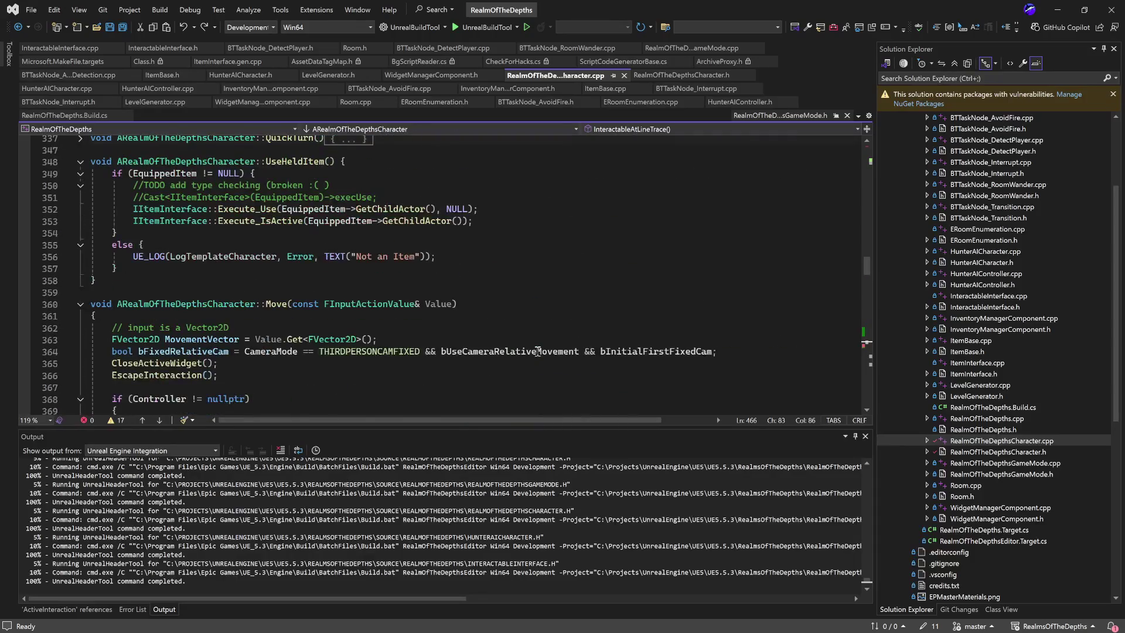
scroll(538, 352, up, 4)
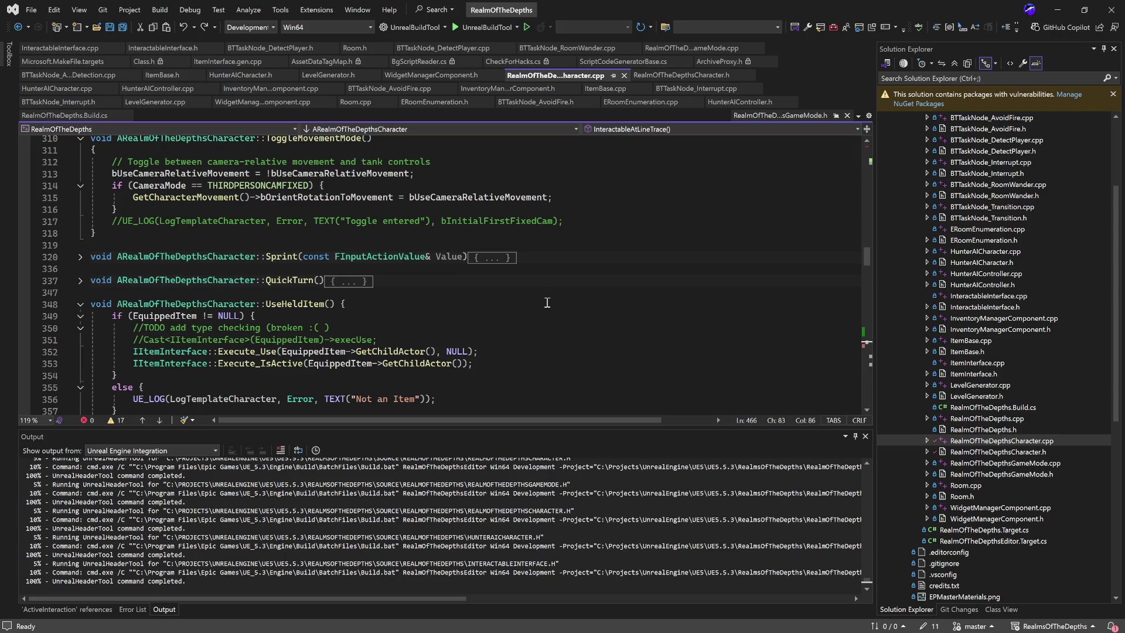
scroll(547, 302, down, 15)
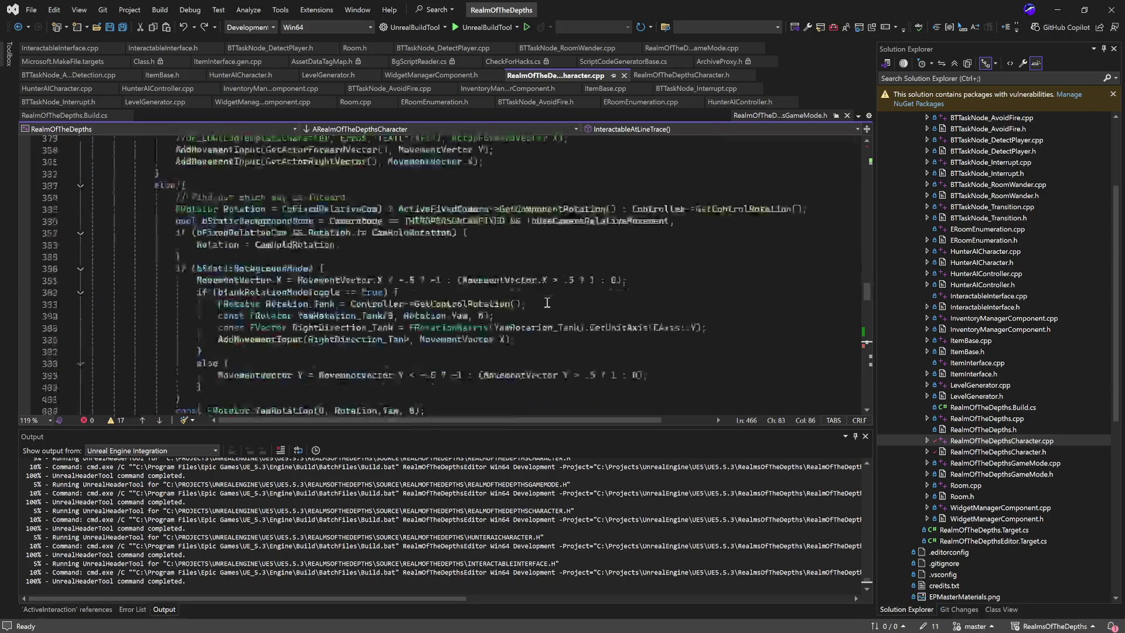
scroll(546, 303, down, 6)
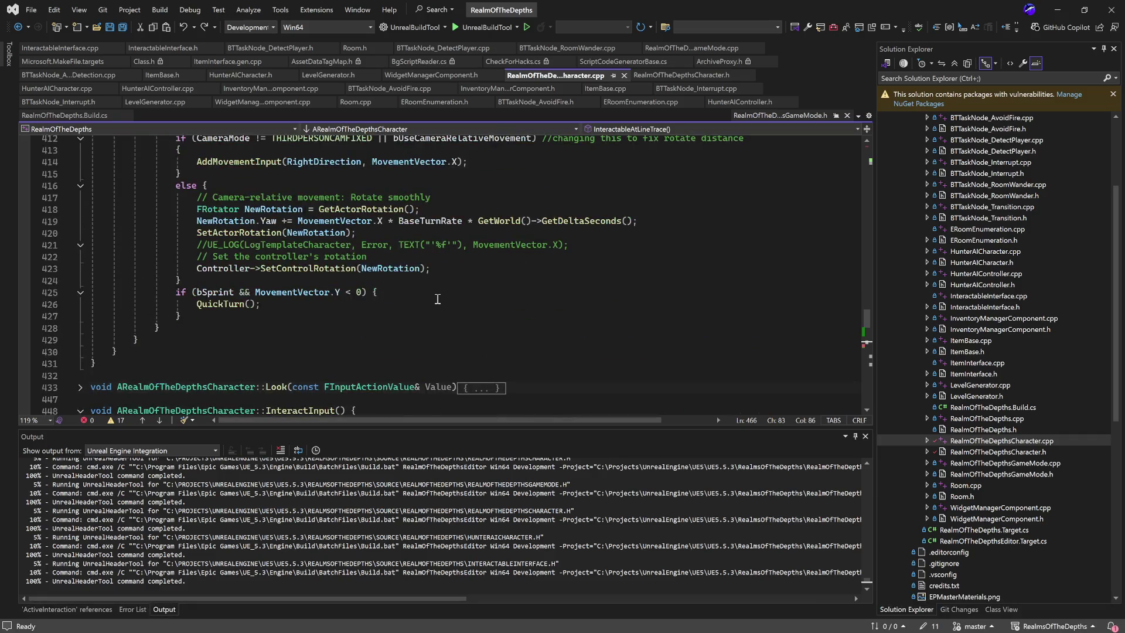
scroll(437, 299, up, 4)
scroll(437, 299, up, 2)
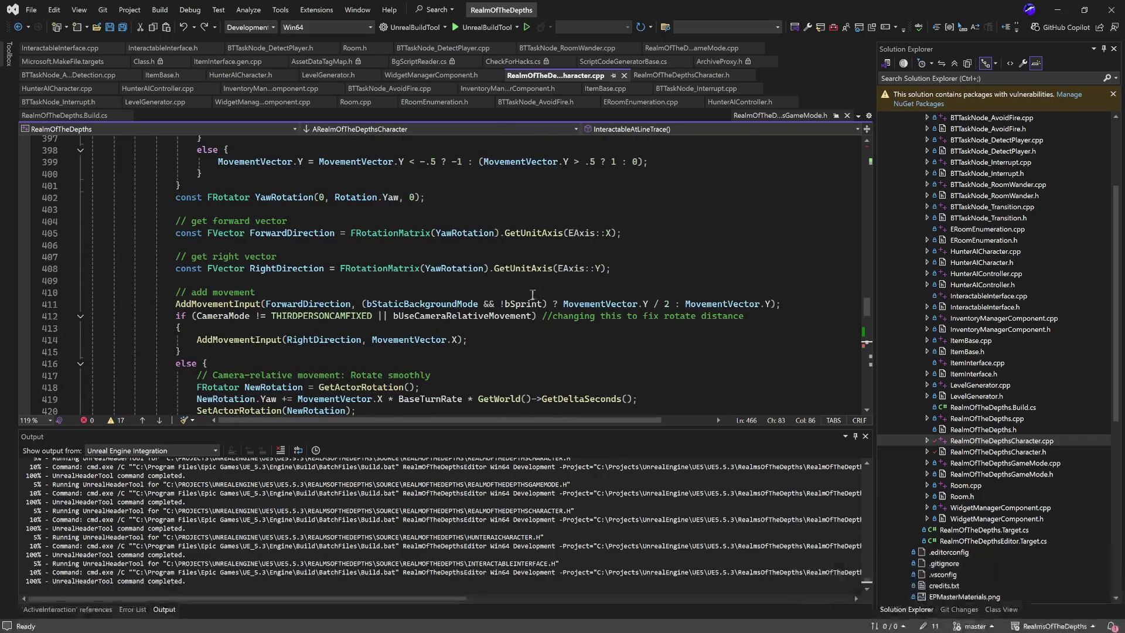
scroll(518, 297, up, 8)
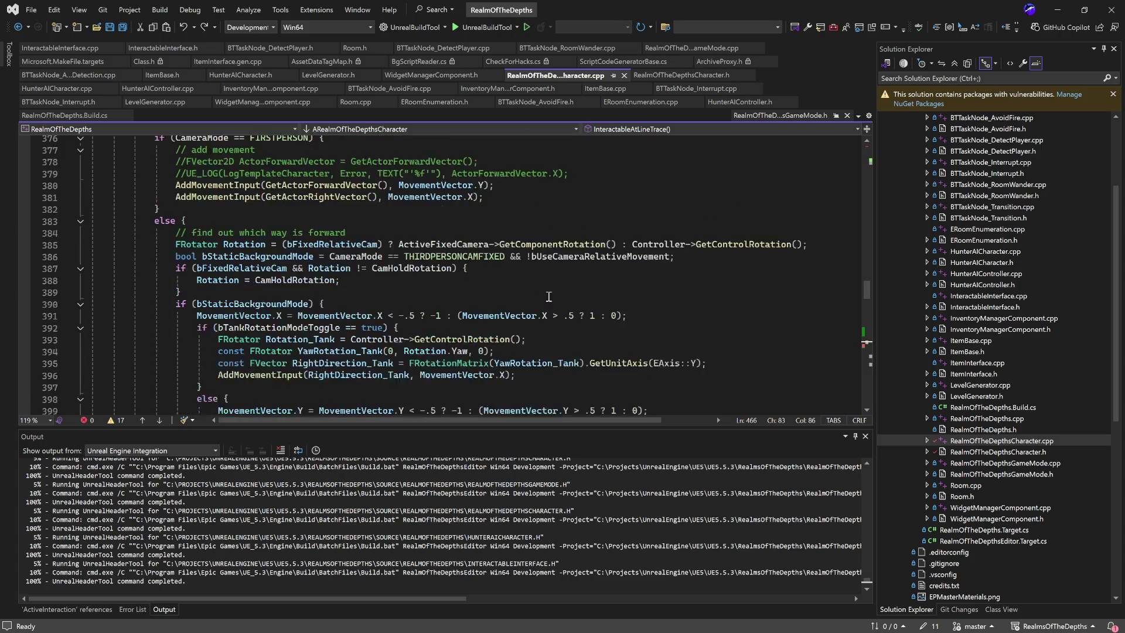
scroll(548, 296, up, 6)
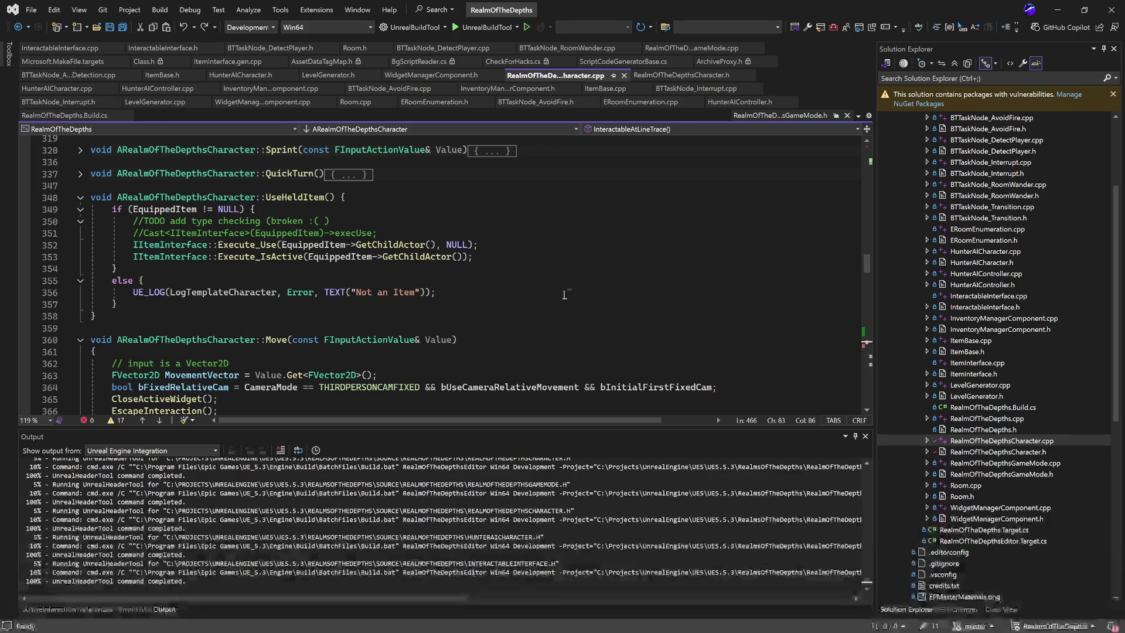
scroll(520, 302, down, 8)
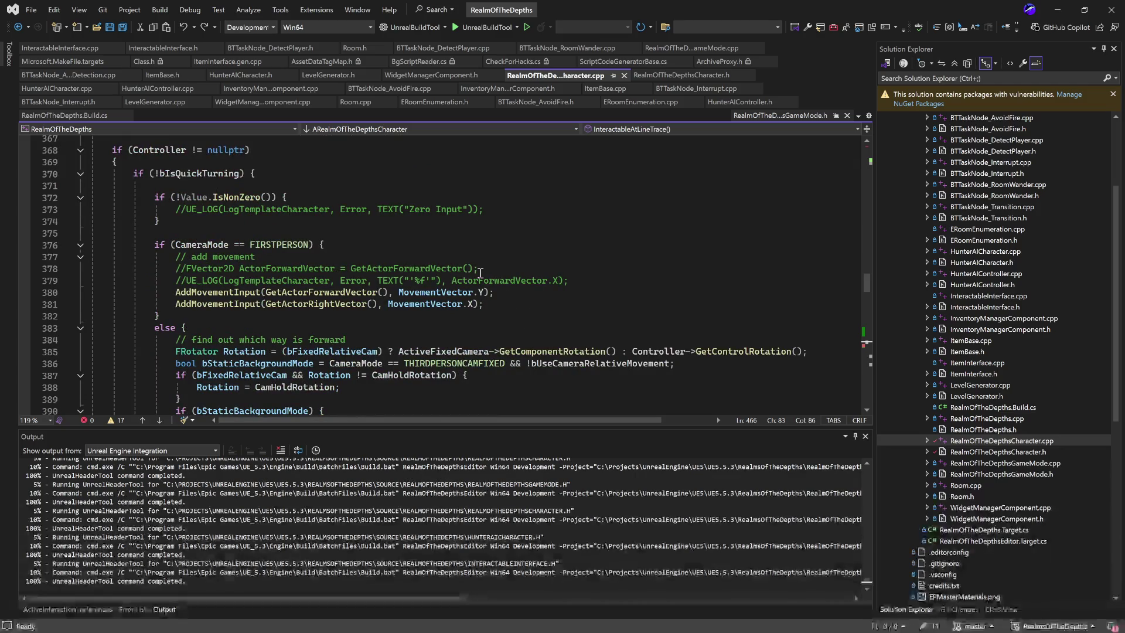
scroll(480, 273, down, 8)
scroll(487, 280, down, 4)
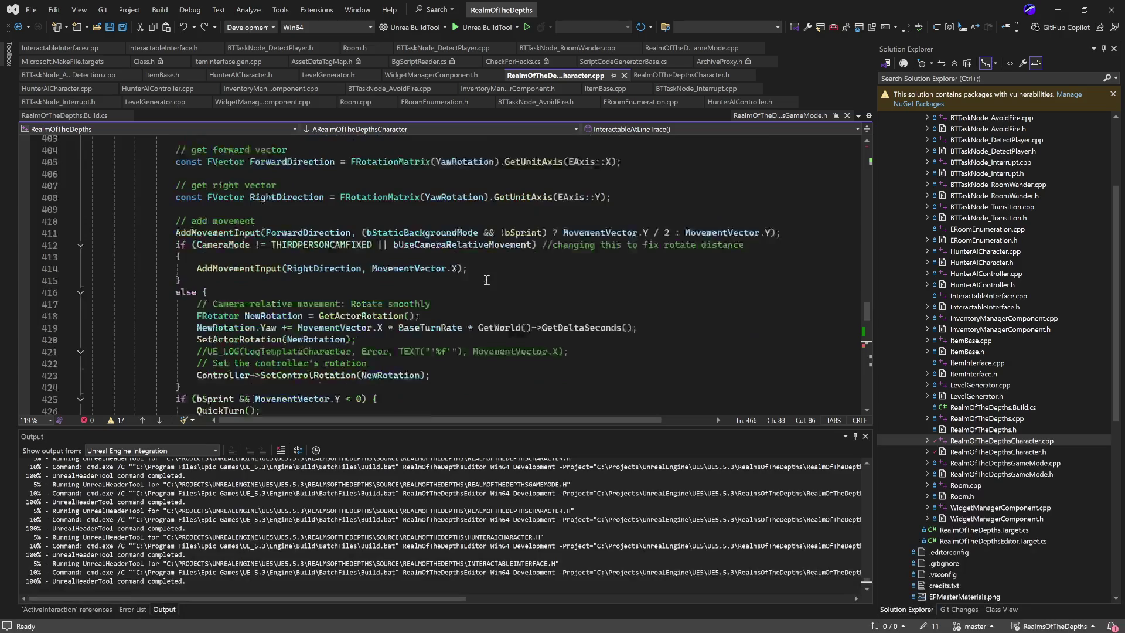
scroll(487, 280, down, 4)
scroll(486, 280, up, 5)
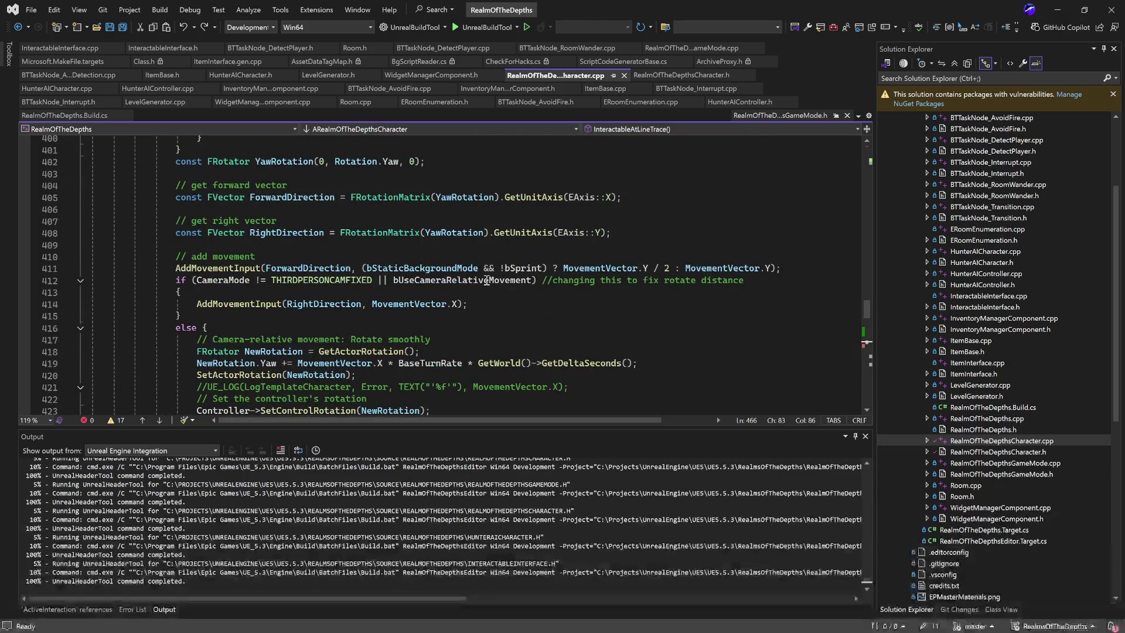
scroll(487, 281, up, 4)
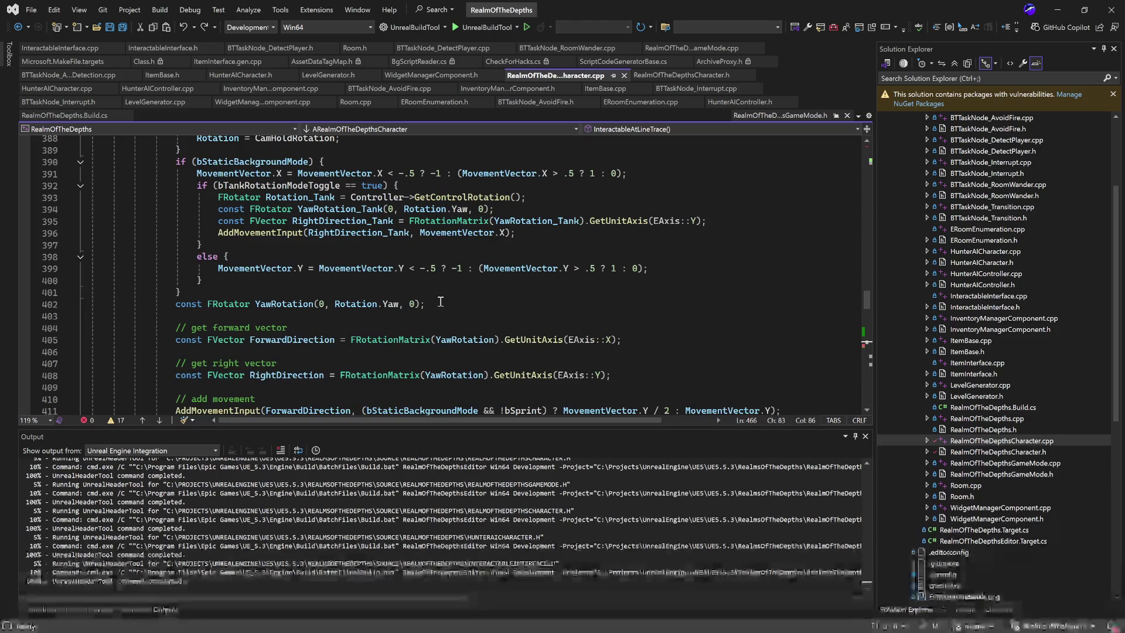
scroll(440, 302, up, 2)
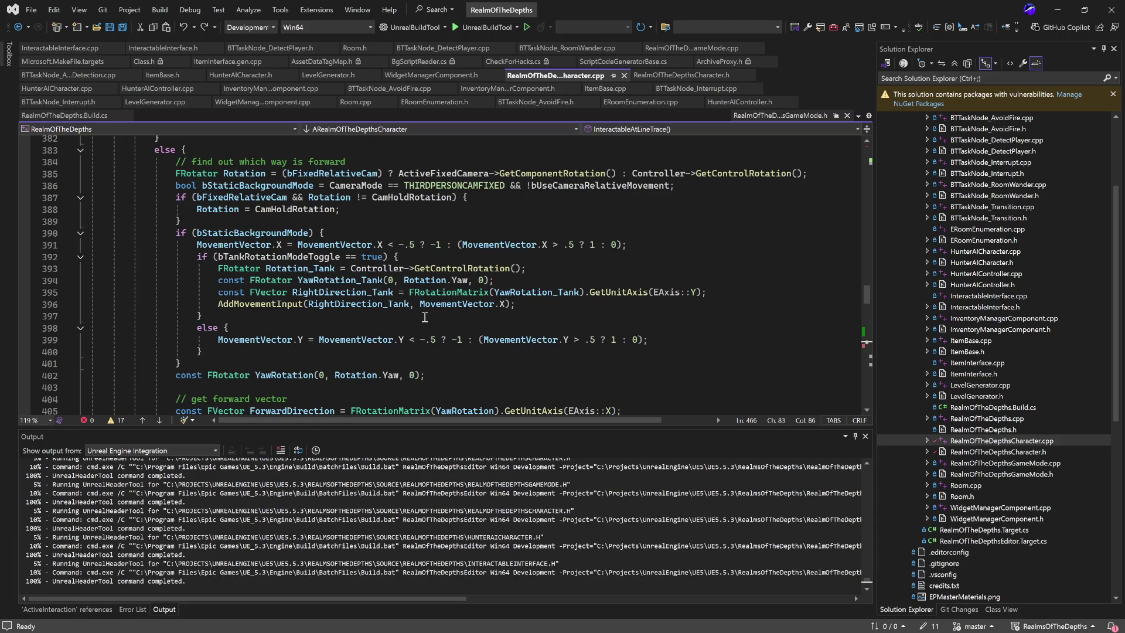
scroll(425, 317, up, 2)
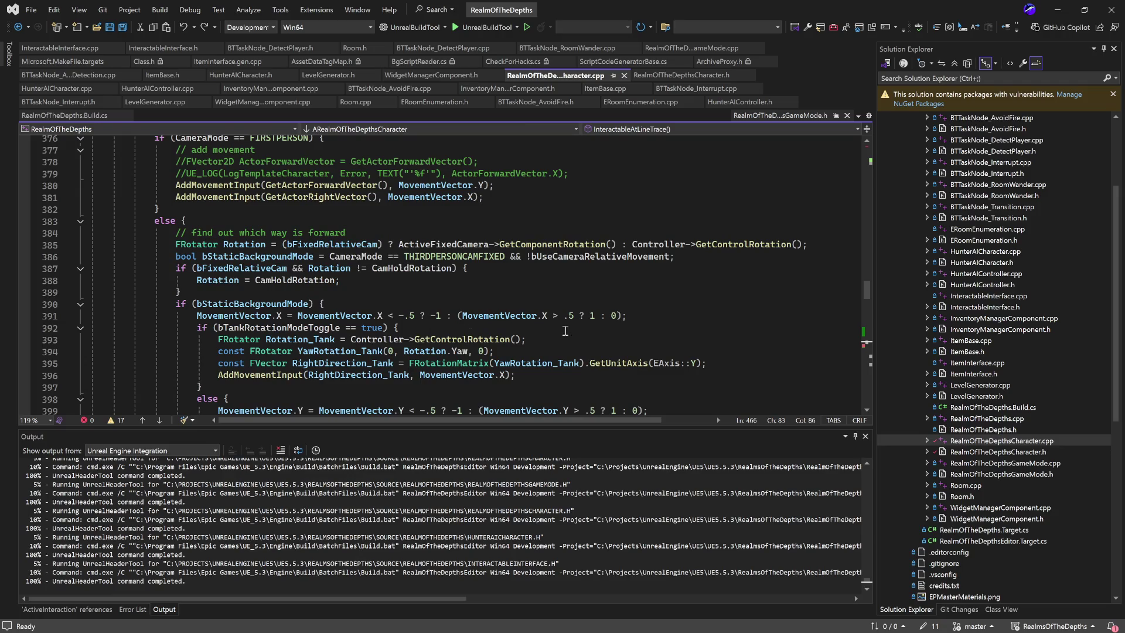
scroll(502, 326, down, 7)
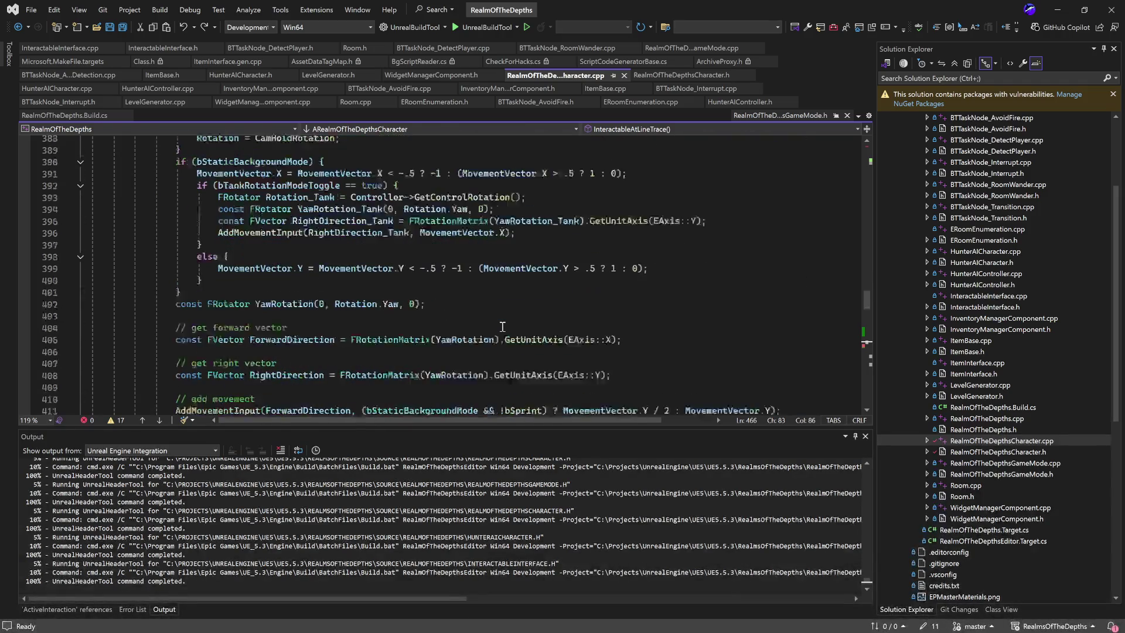
scroll(502, 326, down, 2)
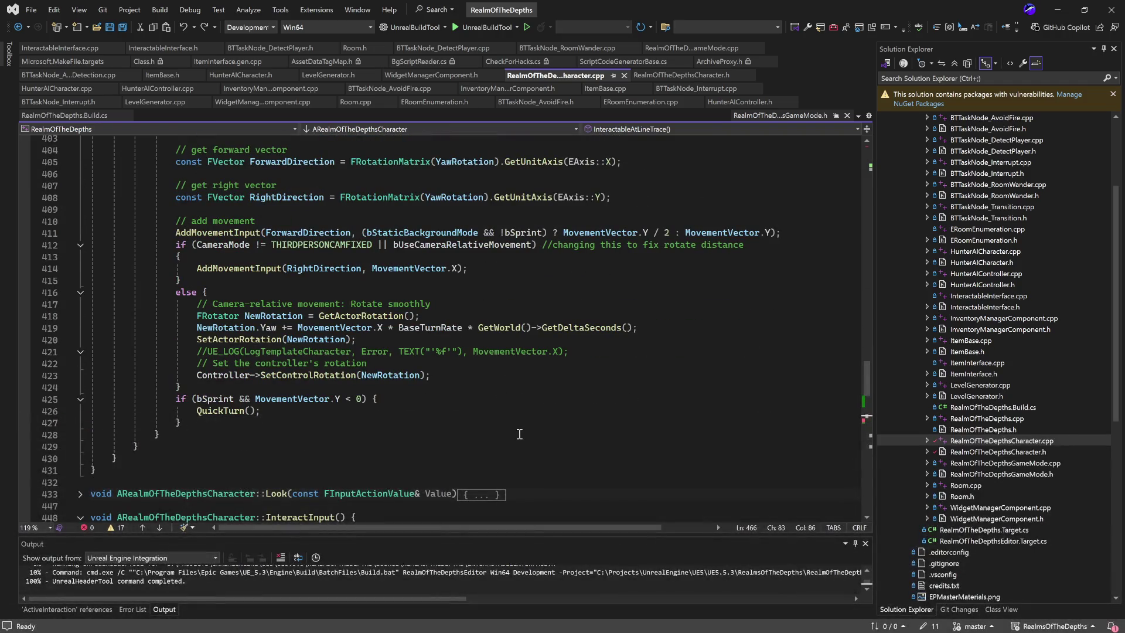
scroll(520, 434, up, 9)
scroll(519, 434, up, 10)
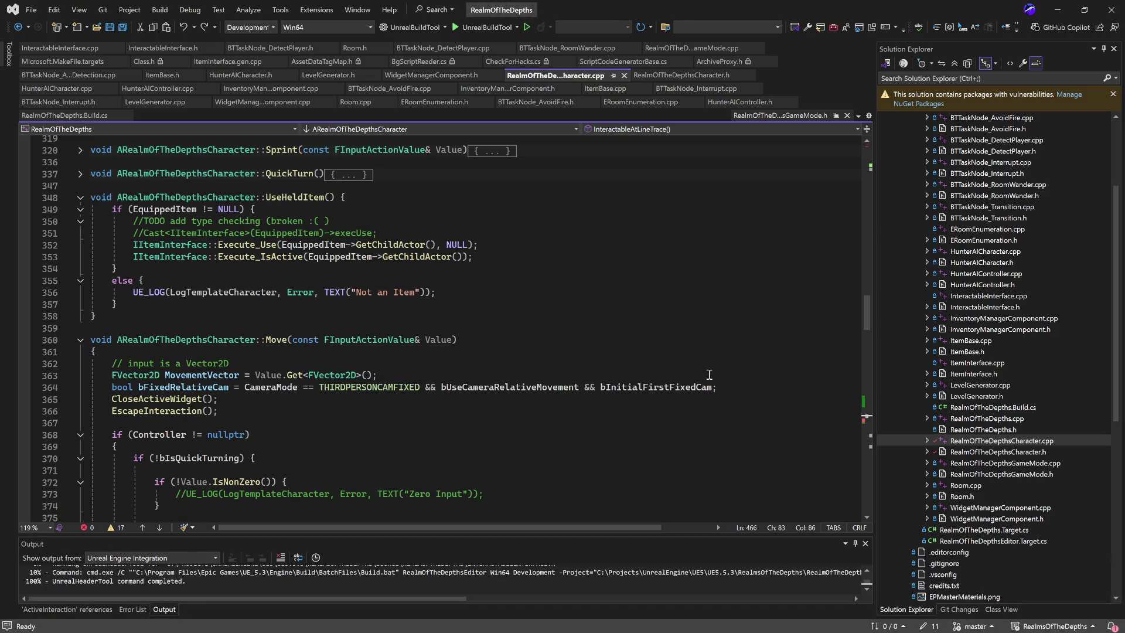
scroll(459, 376, up, 6)
scroll(459, 376, up, 6)
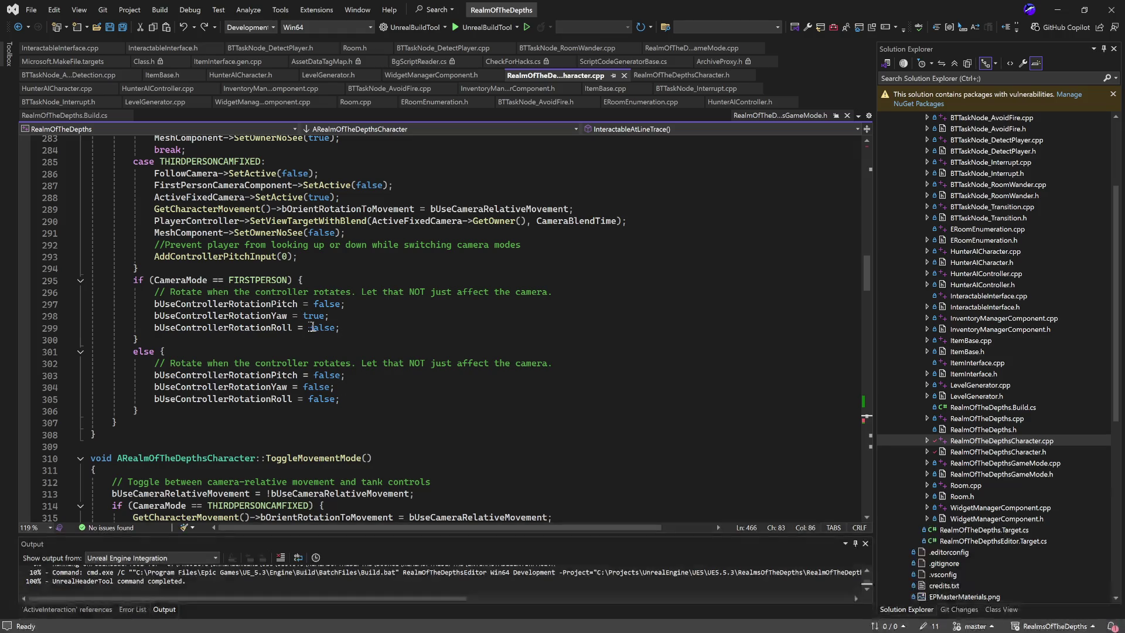
scroll(363, 351, up, 2)
scroll(363, 350, up, 1)
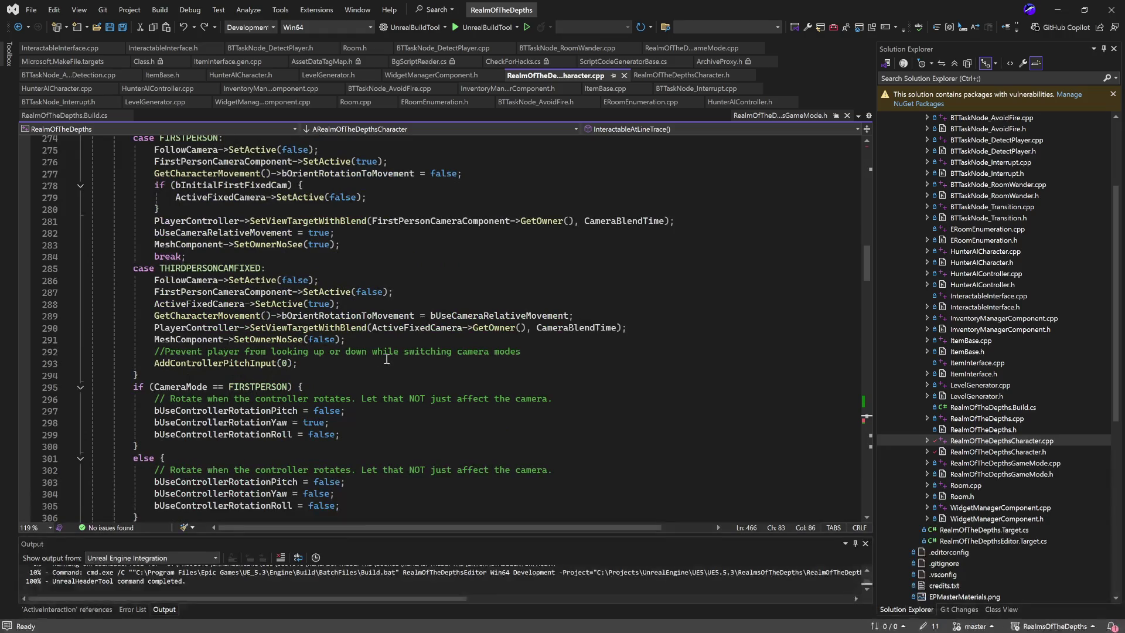
scroll(387, 359, up, 1)
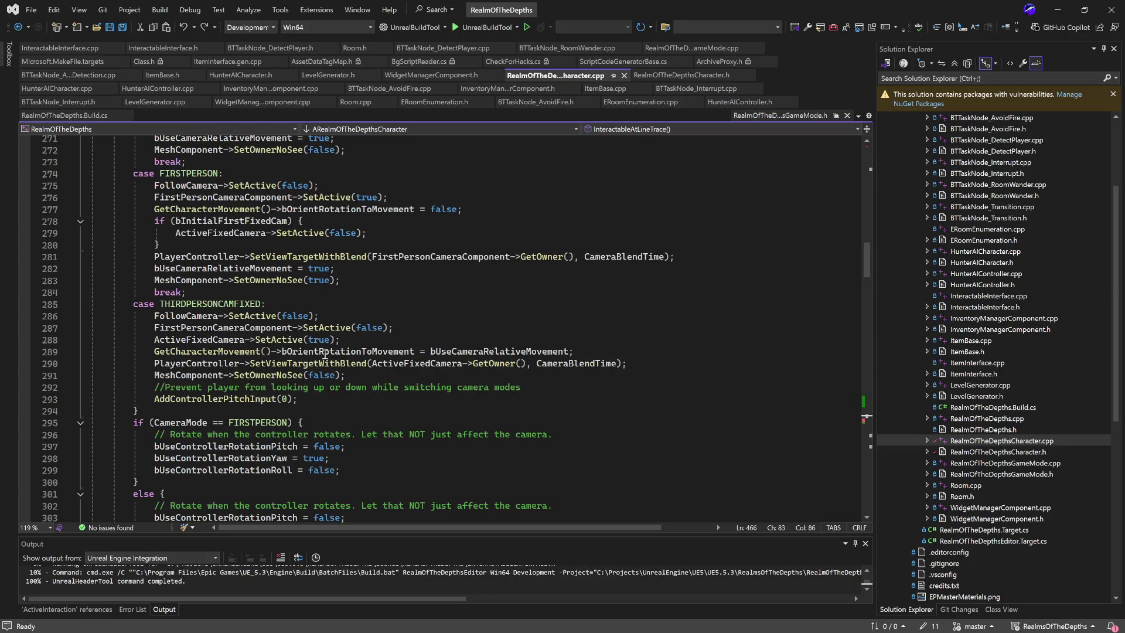
double_click(232, 448)
scroll(390, 404, up, 4)
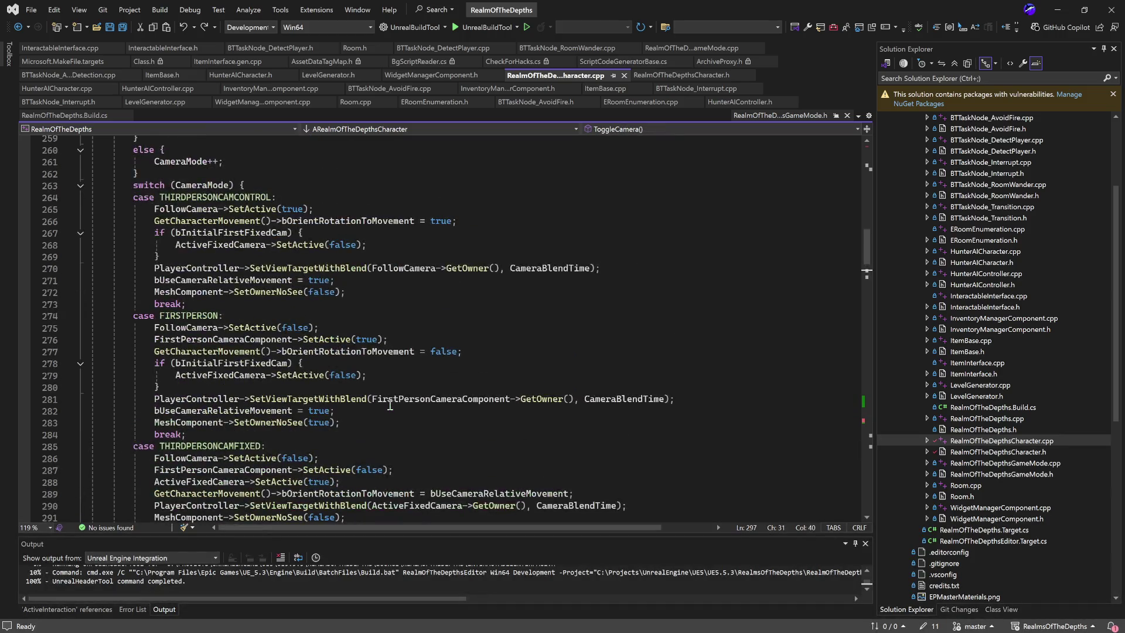
scroll(390, 404, down, 5)
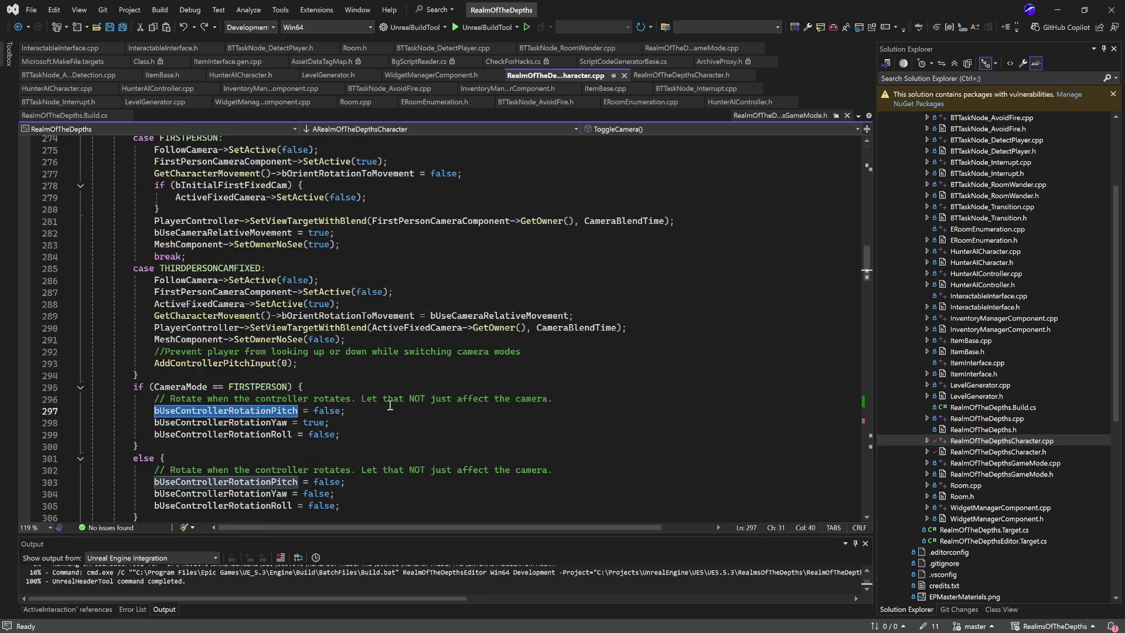
Change bUseControllerRotationPitch on line 303 from false to true.
scroll(390, 404, down, 3)
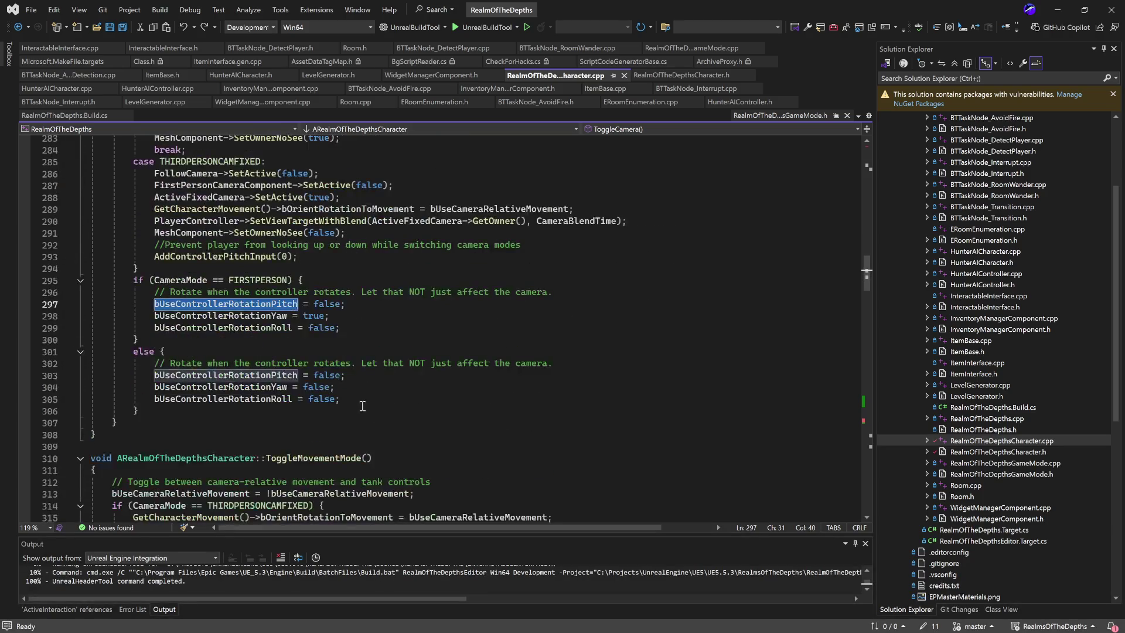
click(333, 378)
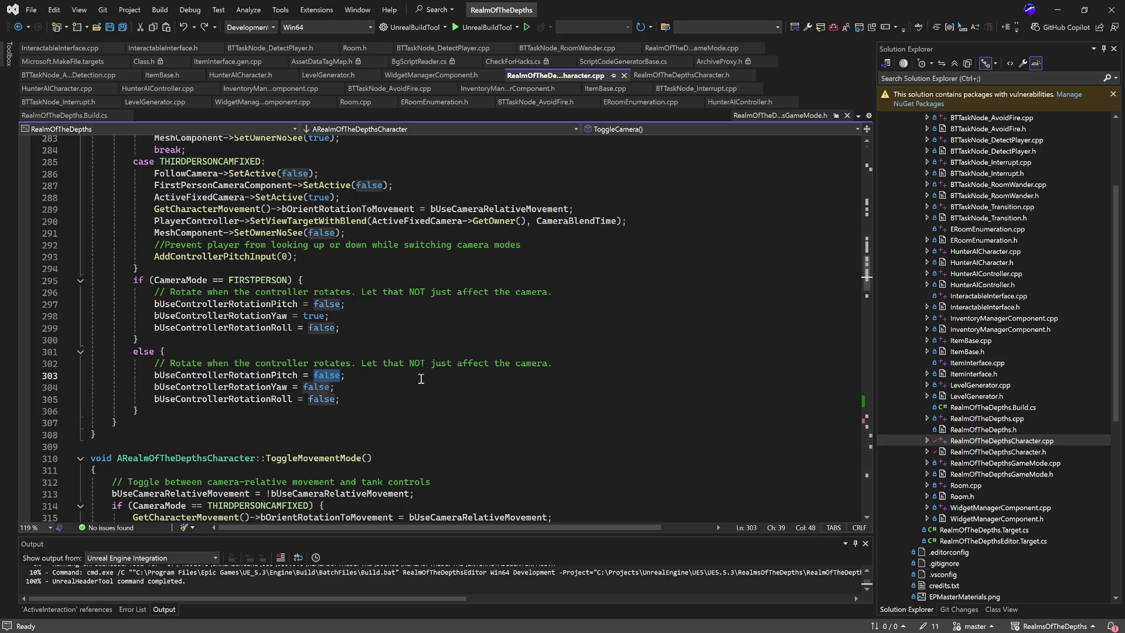
text(tre)
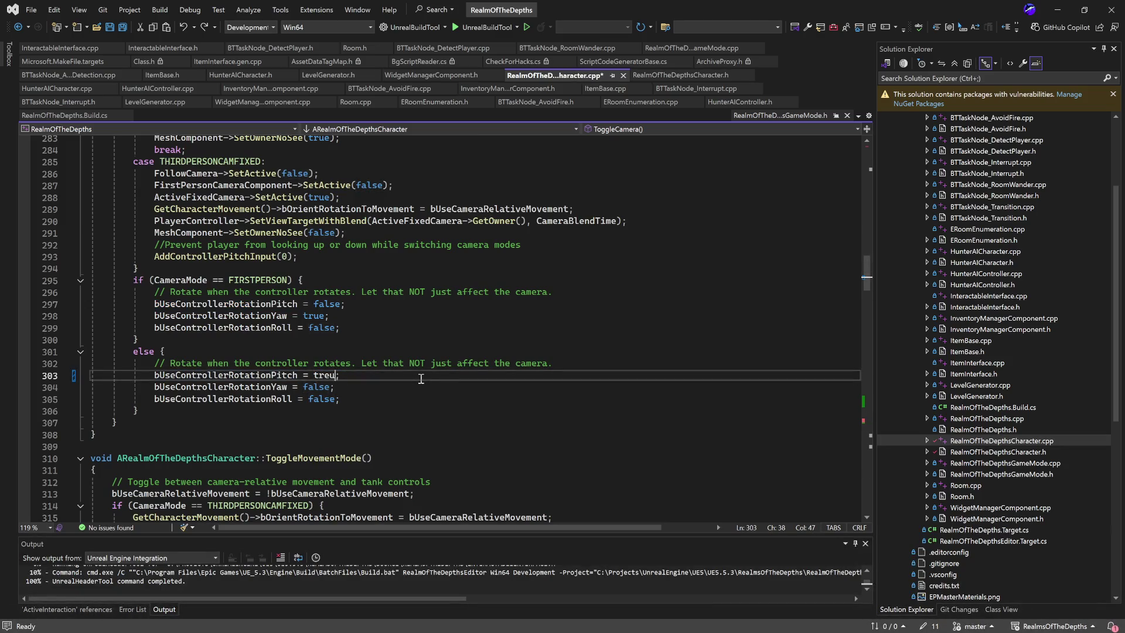
key(BackSpace)
text(ue)
click(437, 340)
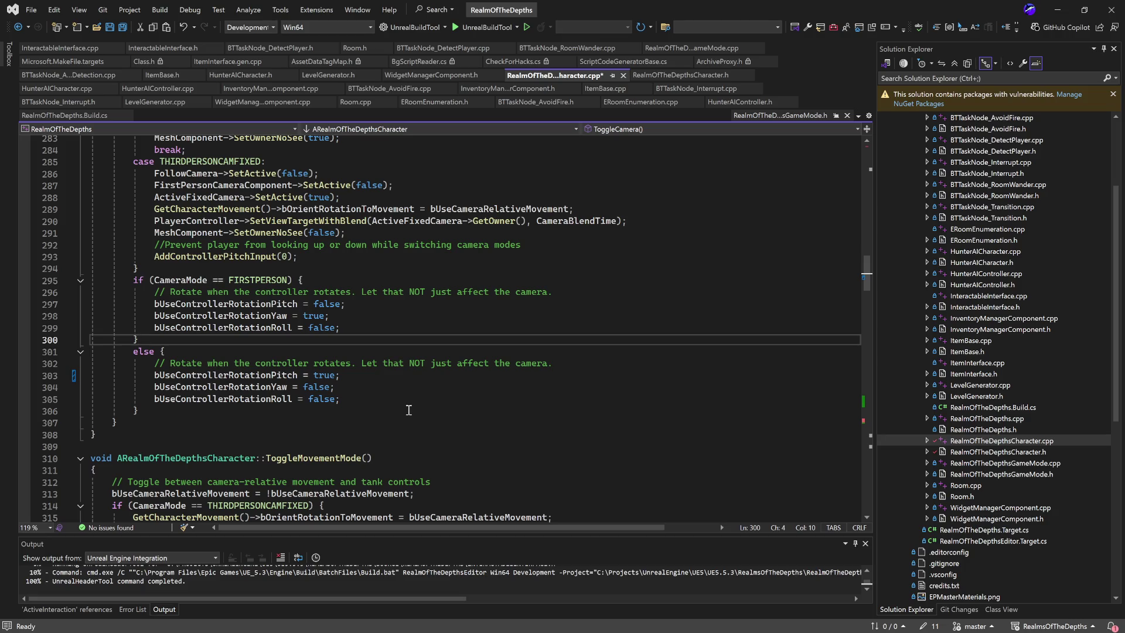
double_click(319, 378)
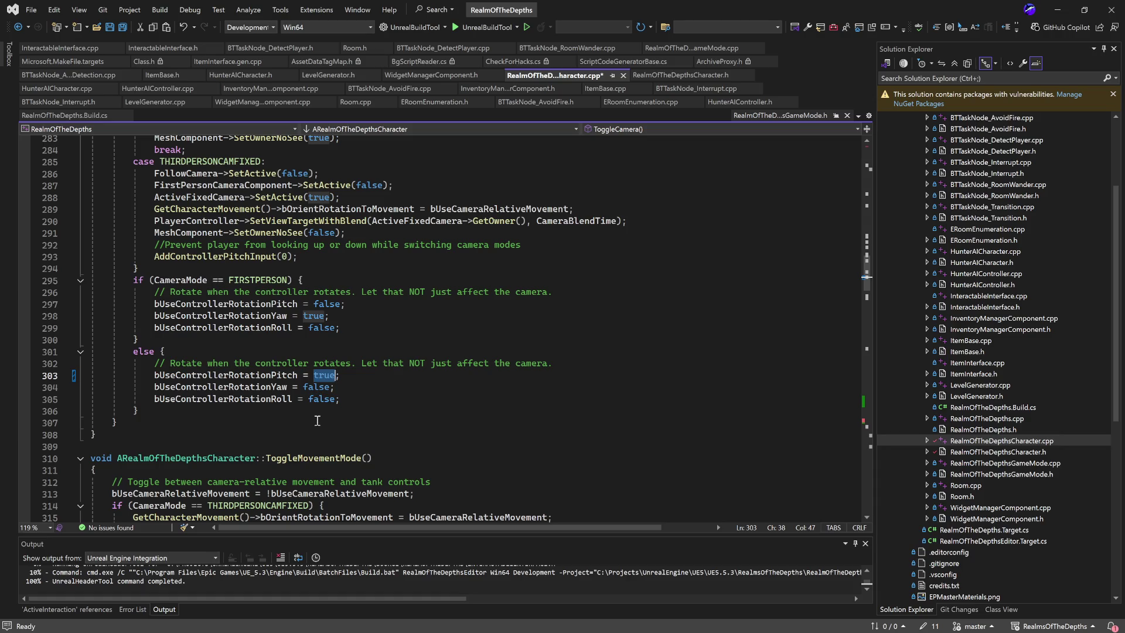
Set bUseControllerRotationRoll on line 305 to true, save the file, and minimize Visual Studio.
click(314, 399)
double_click(314, 399)
text(true)
key(ctrl+s)
click(363, 385)
click(375, 352)
click(386, 328)
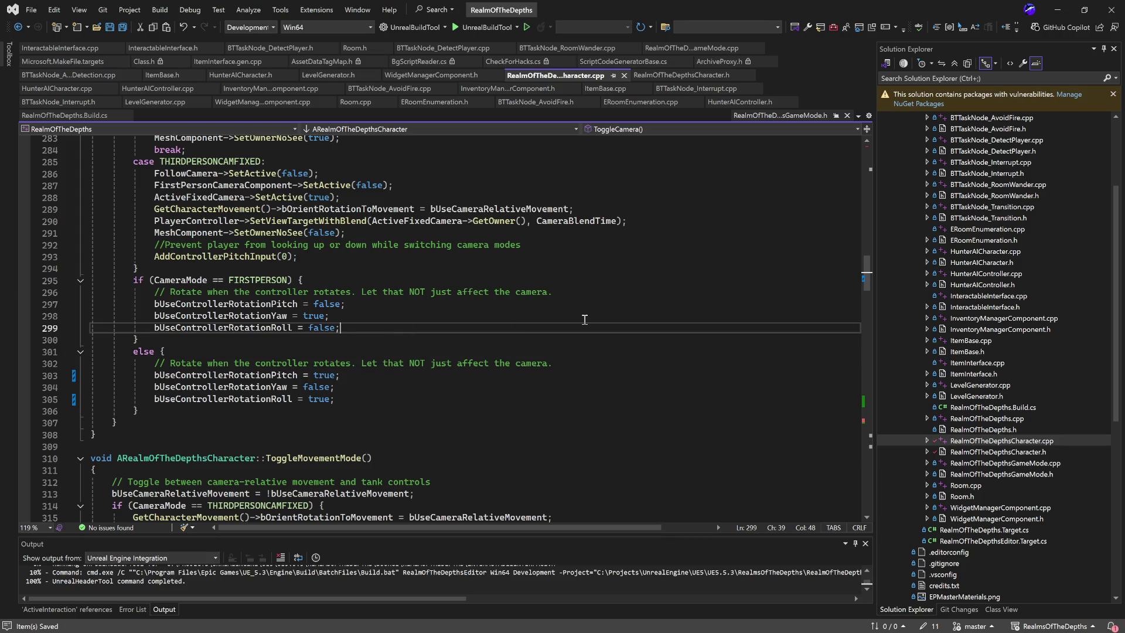
click(1057, 10)
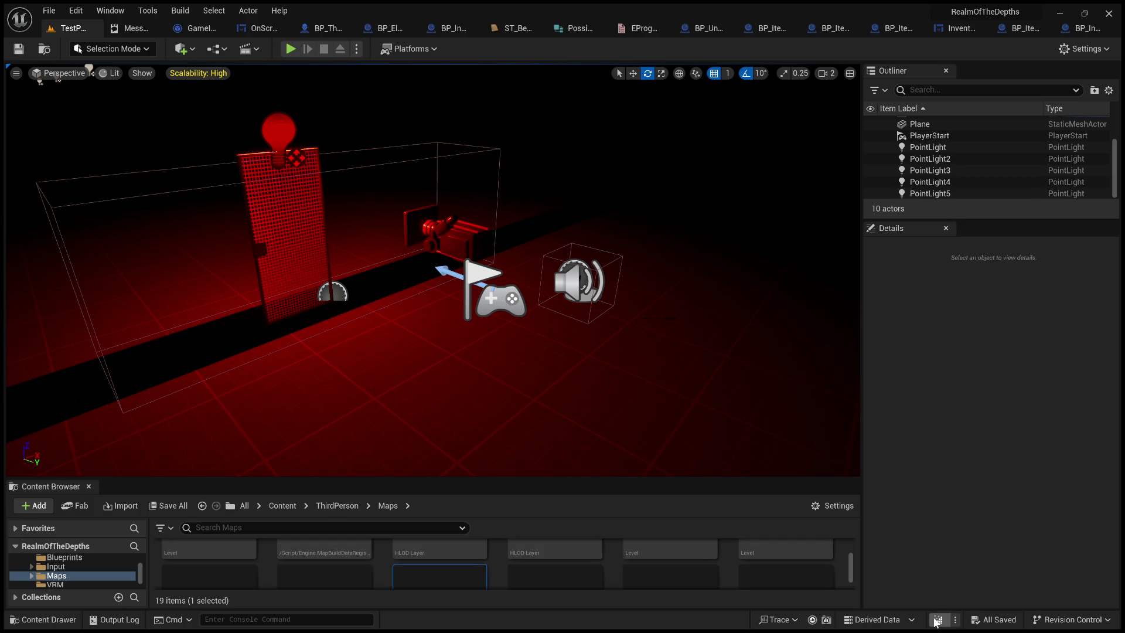
Start playtesting the red-lit level and run the character toward and past the red door.
click(981, 454)
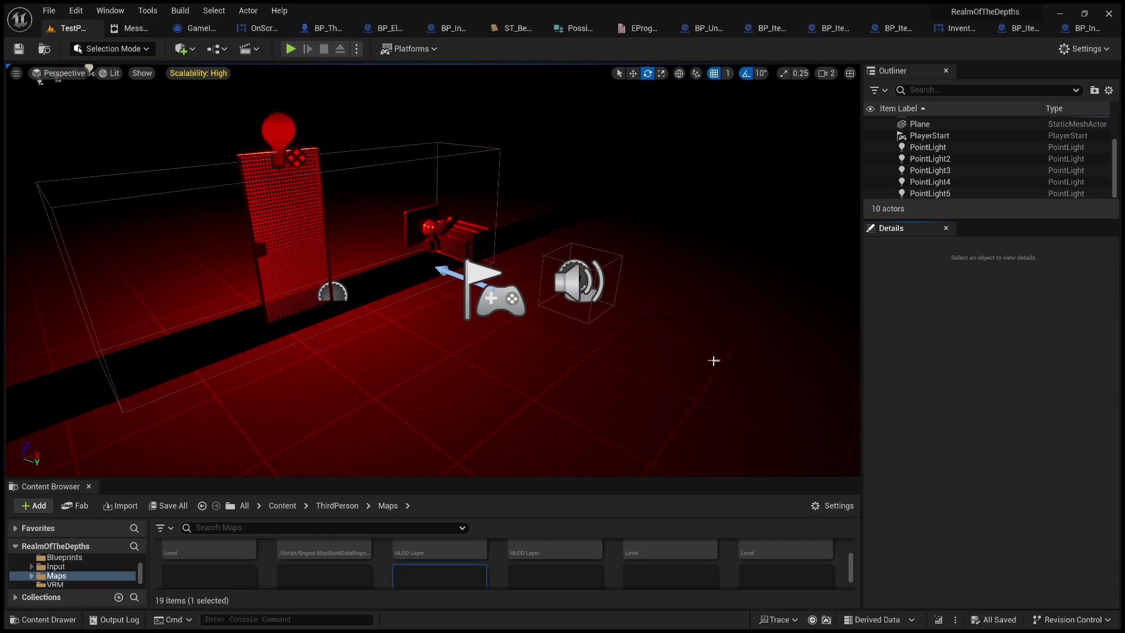
click(292, 50)
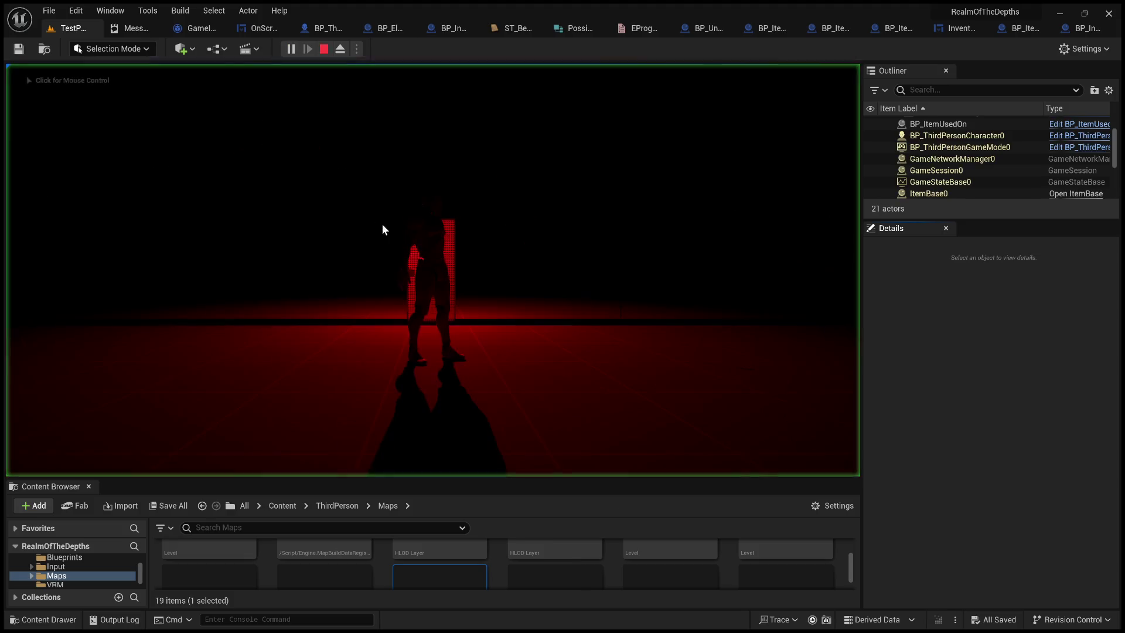
key(w)
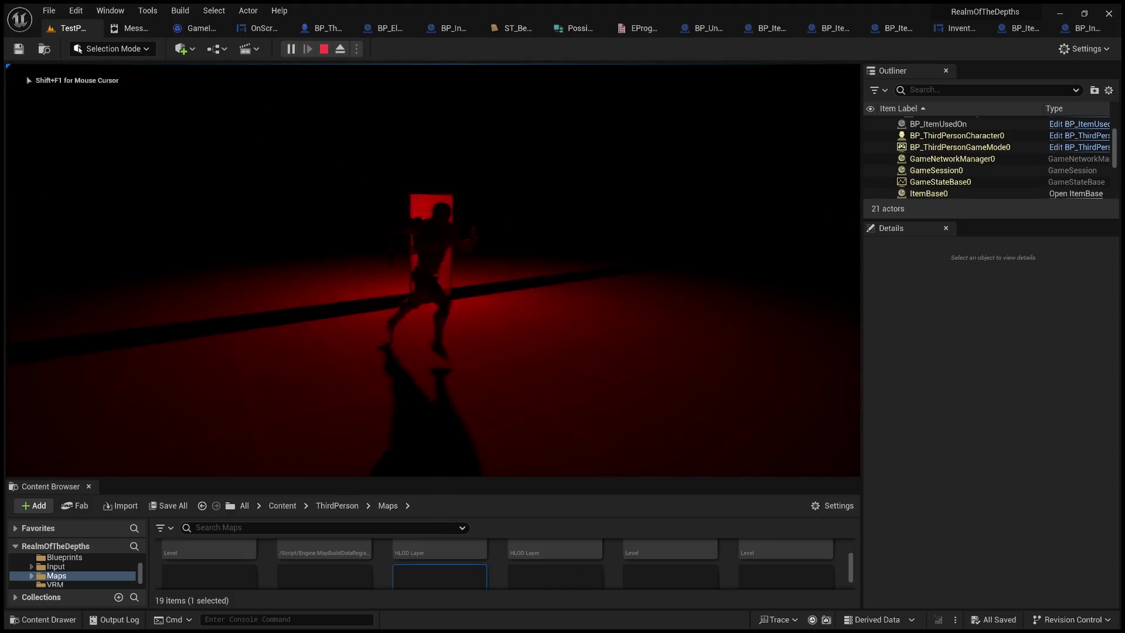
key(w)
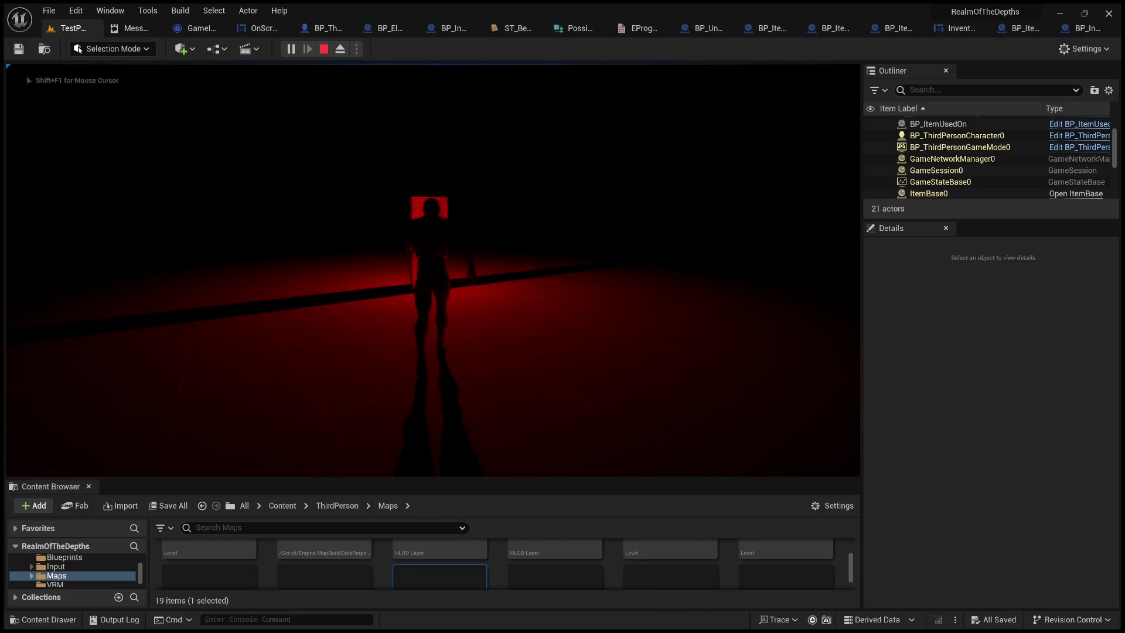
key(w)
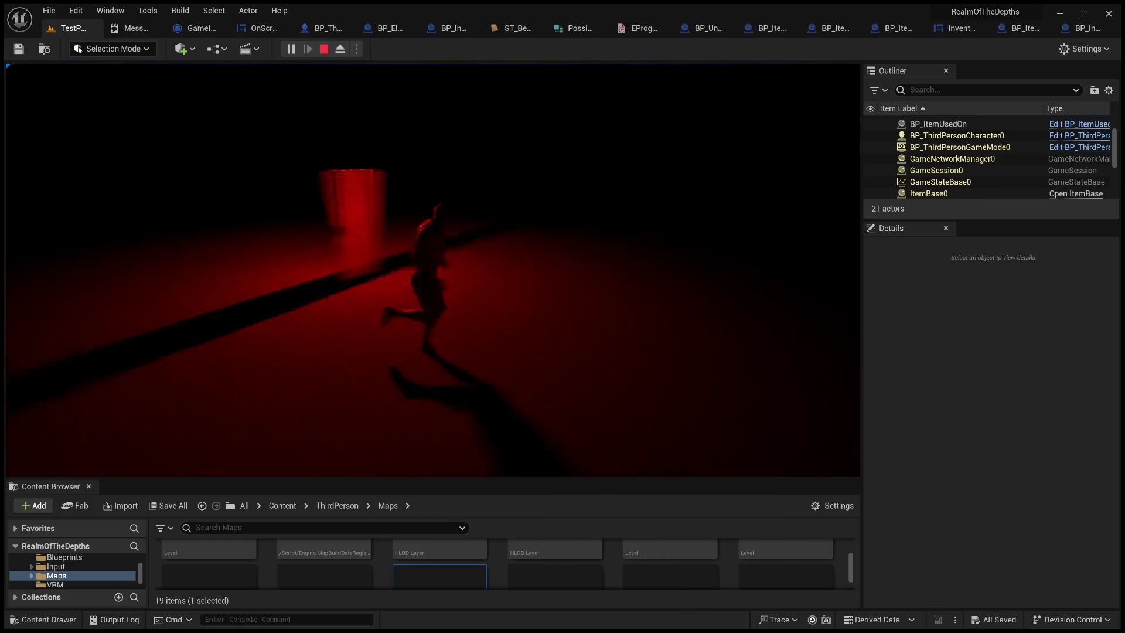
key(w)
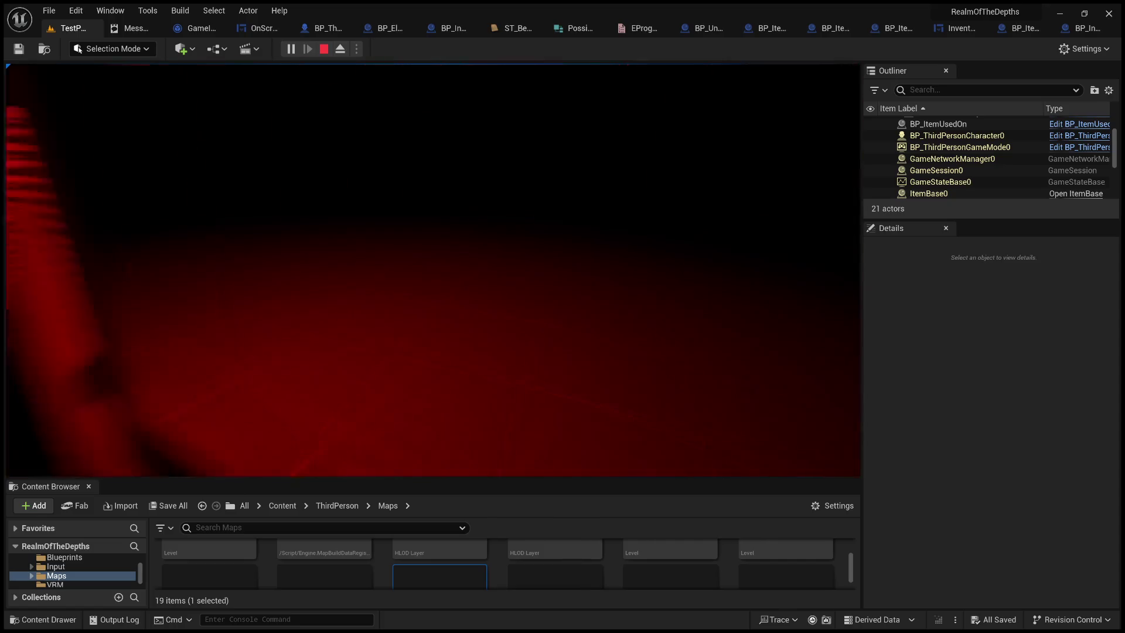
key(w)
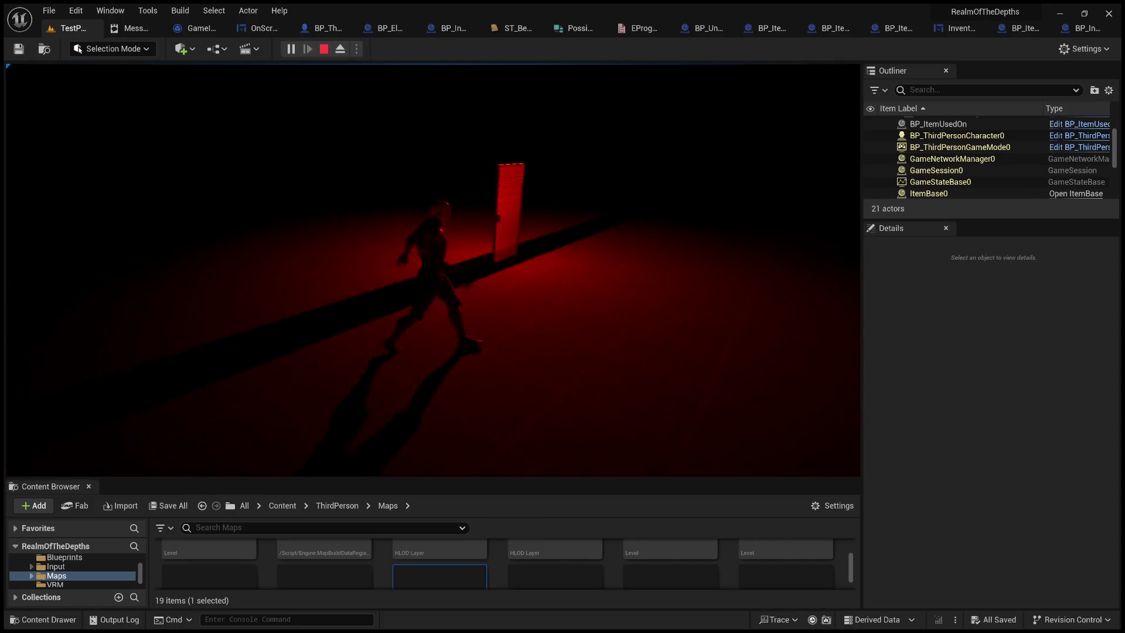
key(w)
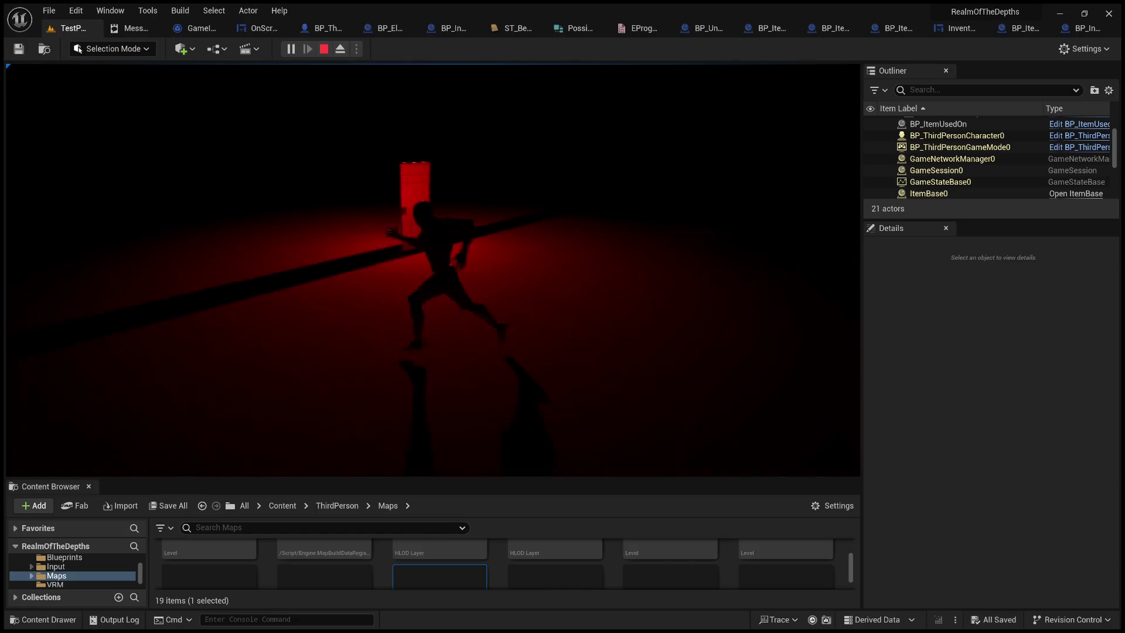
key(w)
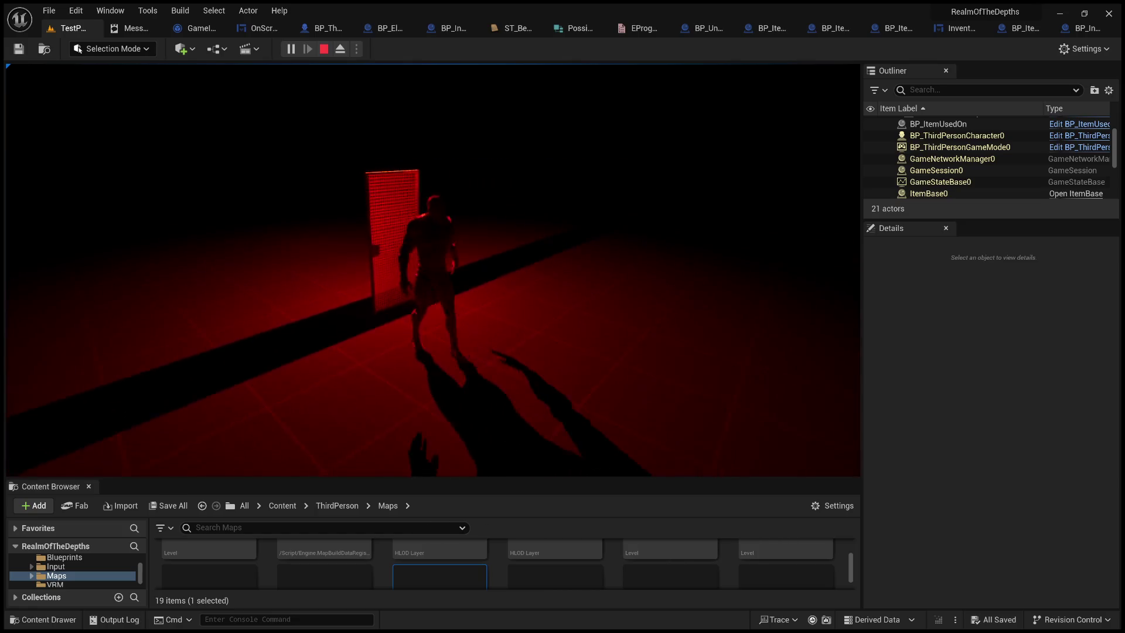
Circle the character around the red door from several angles, then stop play with Esc.
key(w)
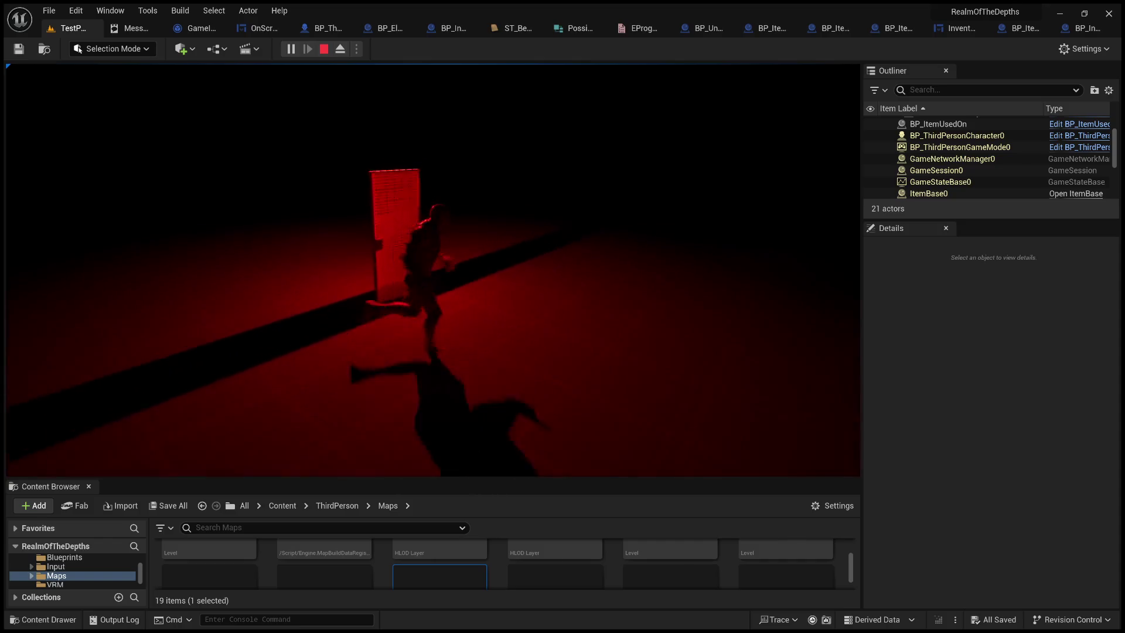
key(w)
key(w)
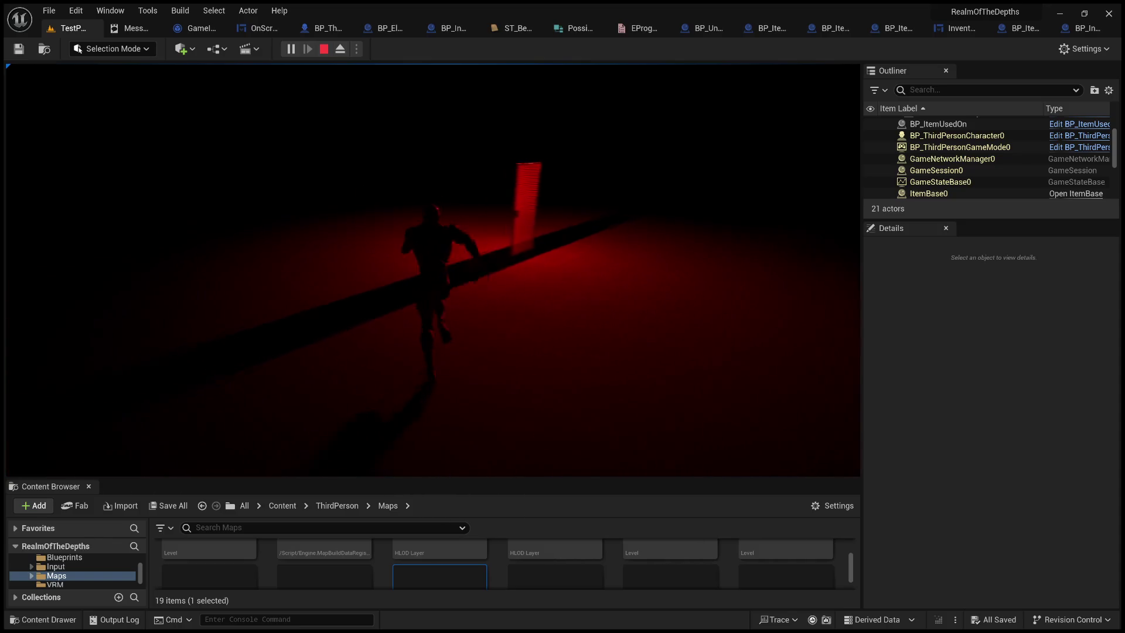
key(w)
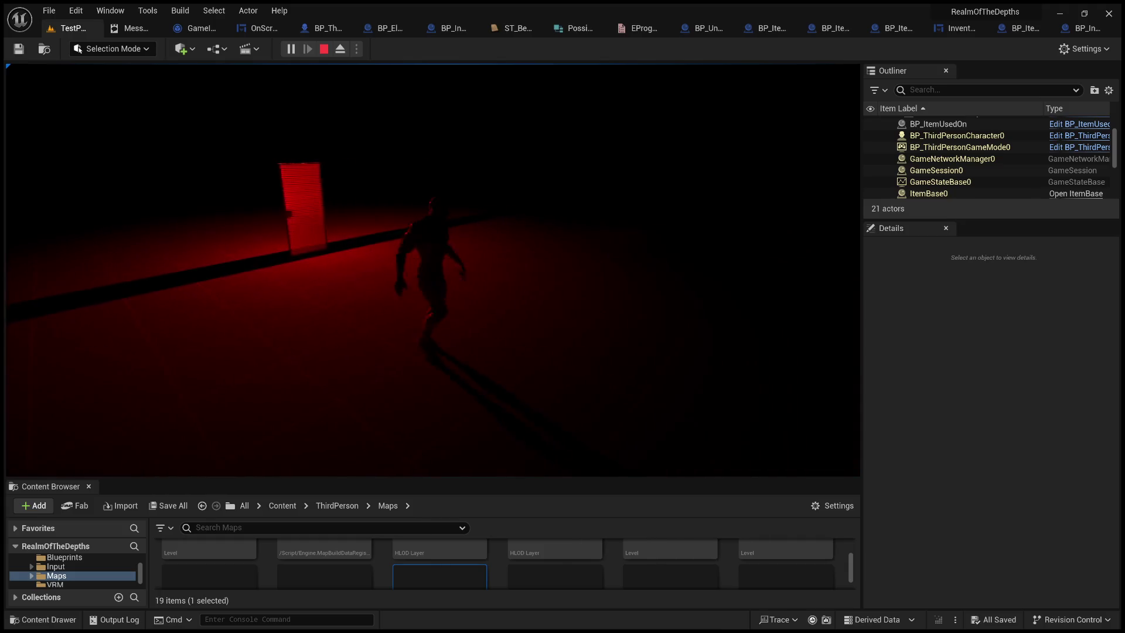
key(w)
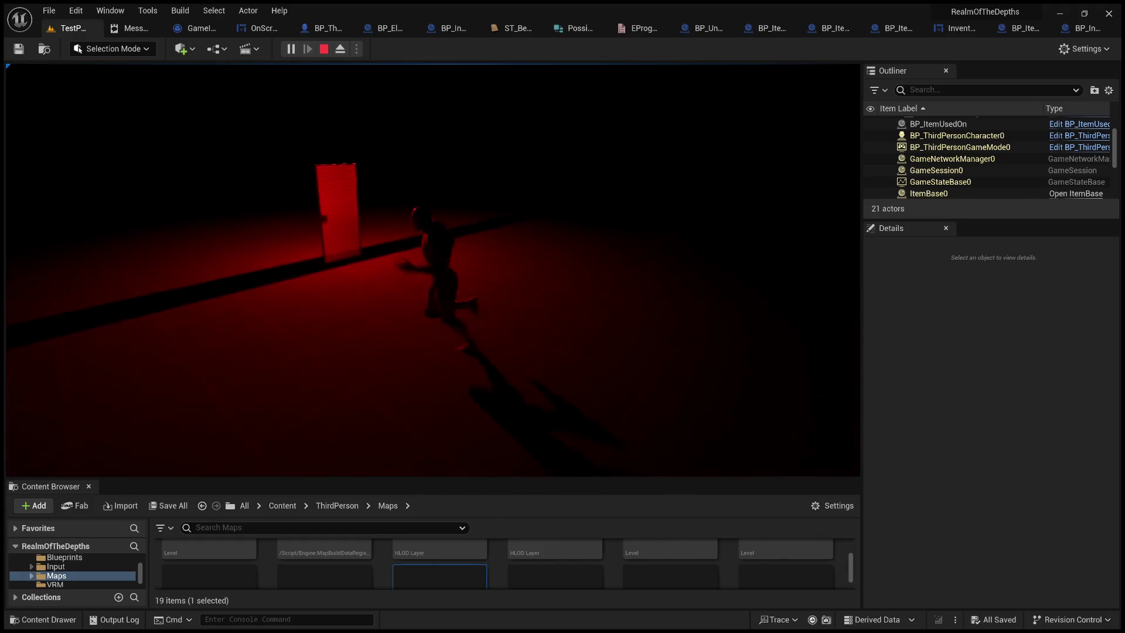
key(w)
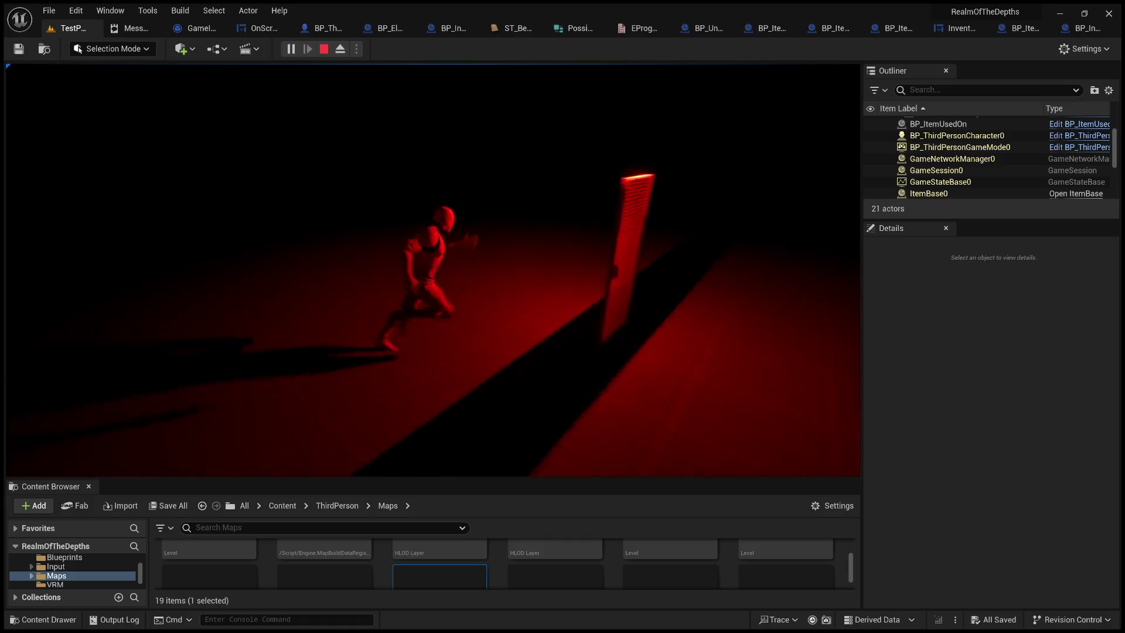
key(w)
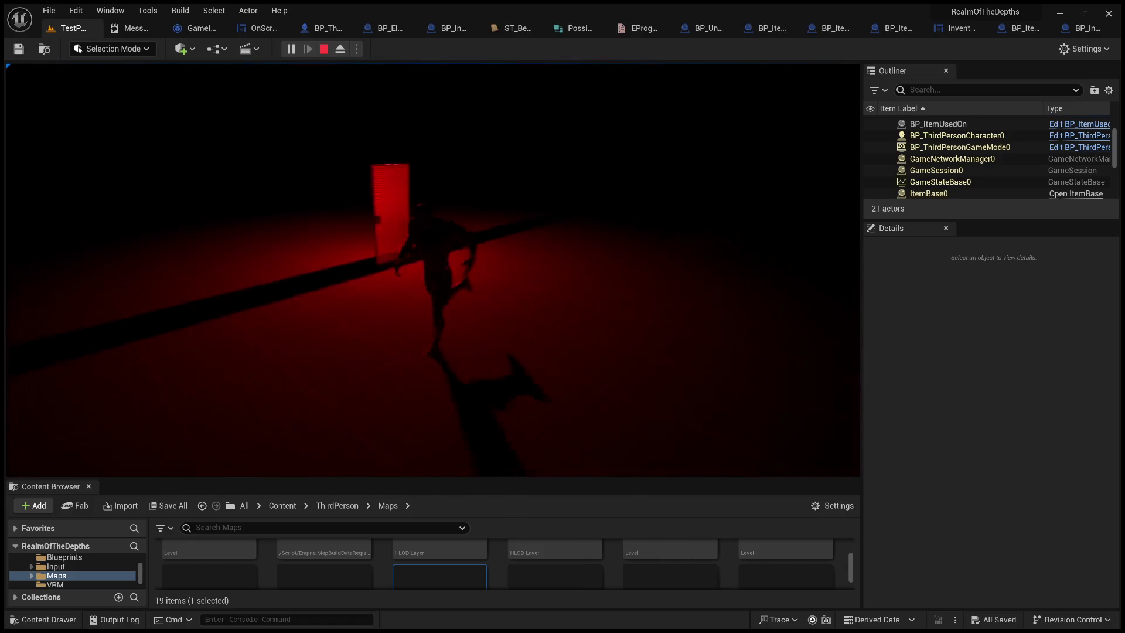
key(w)
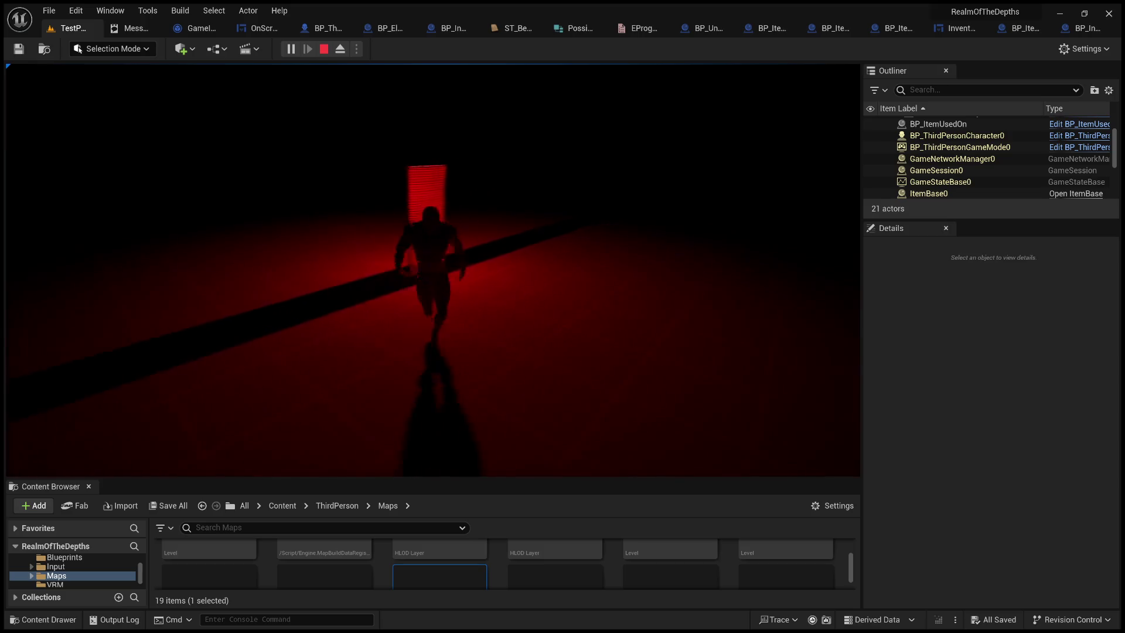
key(w)
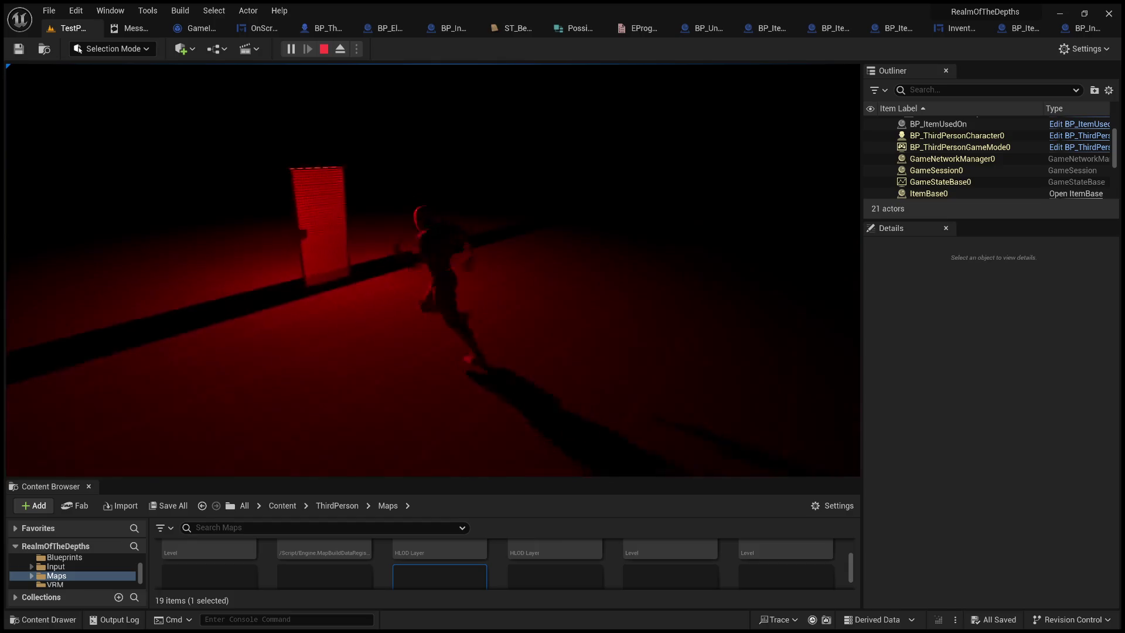
key(Escape)
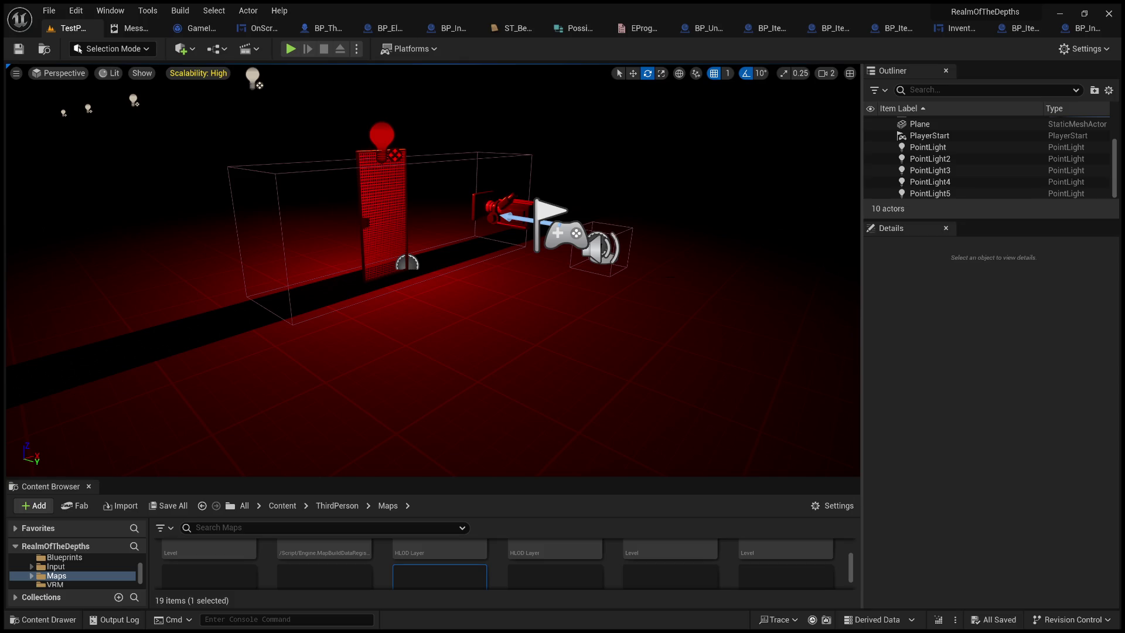
Fly the viewport camera back and in so the scene is centred.
key(s)
key(w)
scroll(433, 269, down, 1)
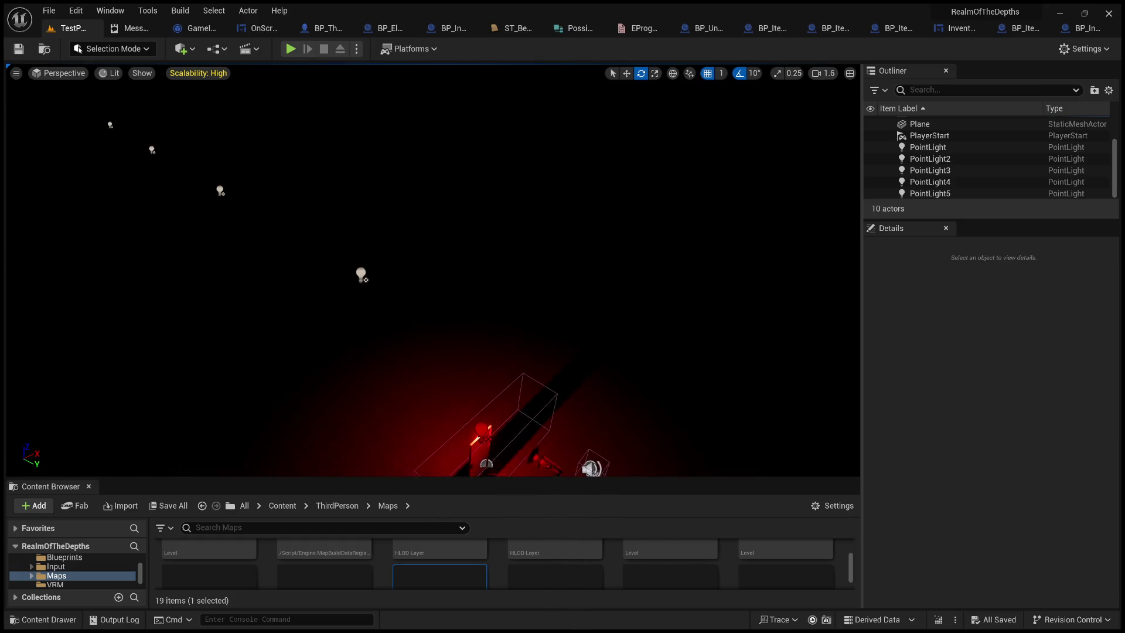
key(s)
scroll(459, 325, down, 1)
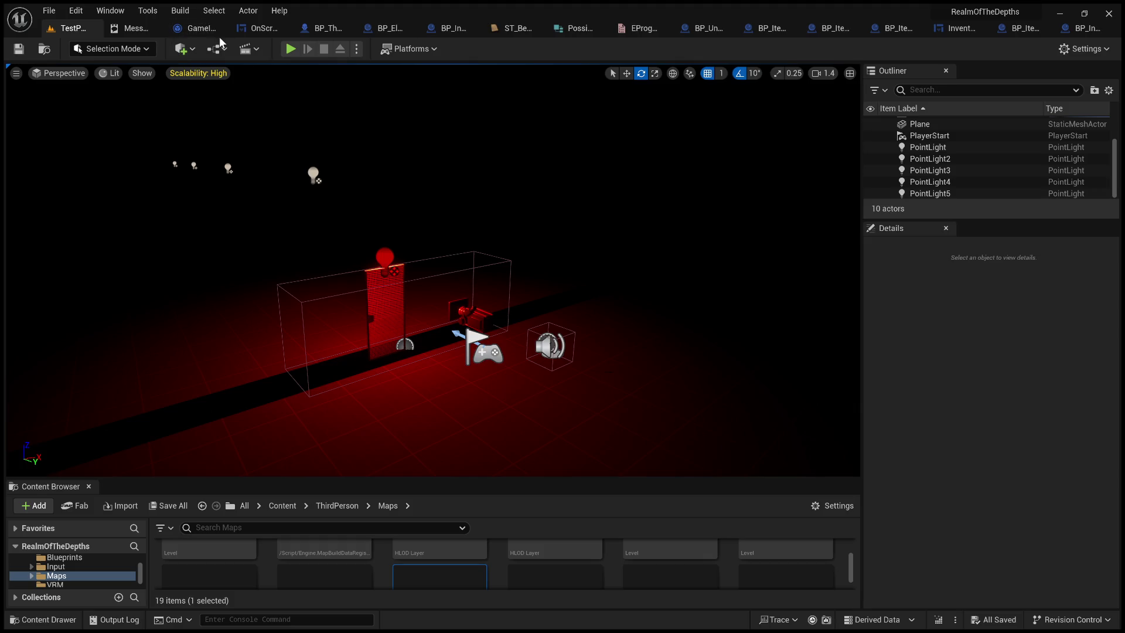
Review the InventoryMenu and BP_ItemBase_KeyA graphs, then open BP_ItemUsedOn's Event Graph.
click(954, 29)
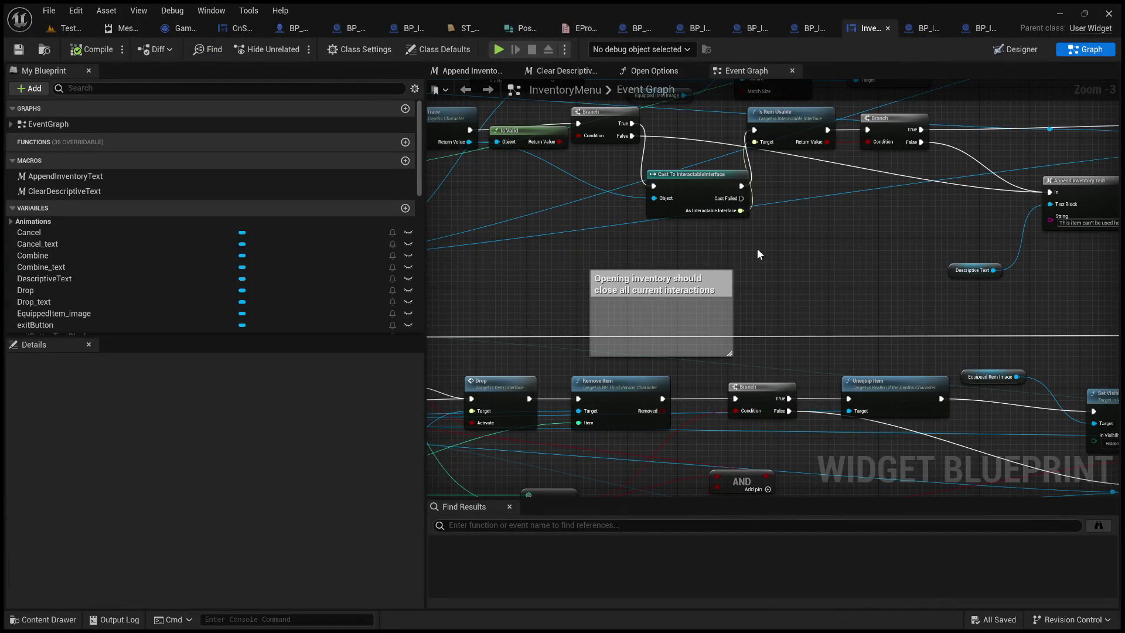
drag(762, 254, 825, 252)
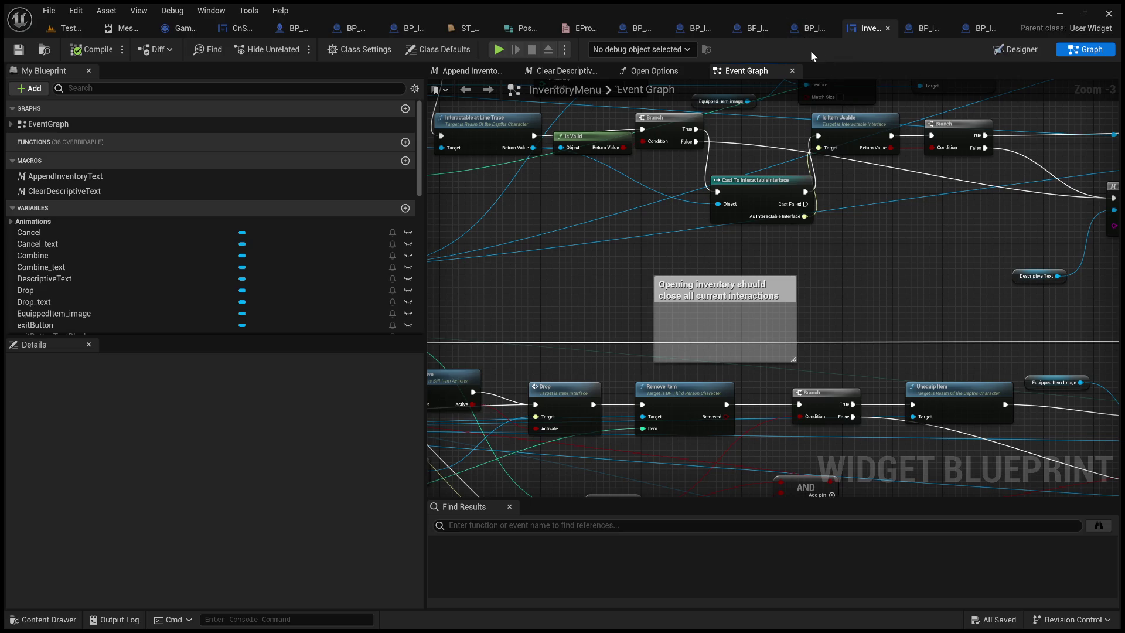
click(811, 28)
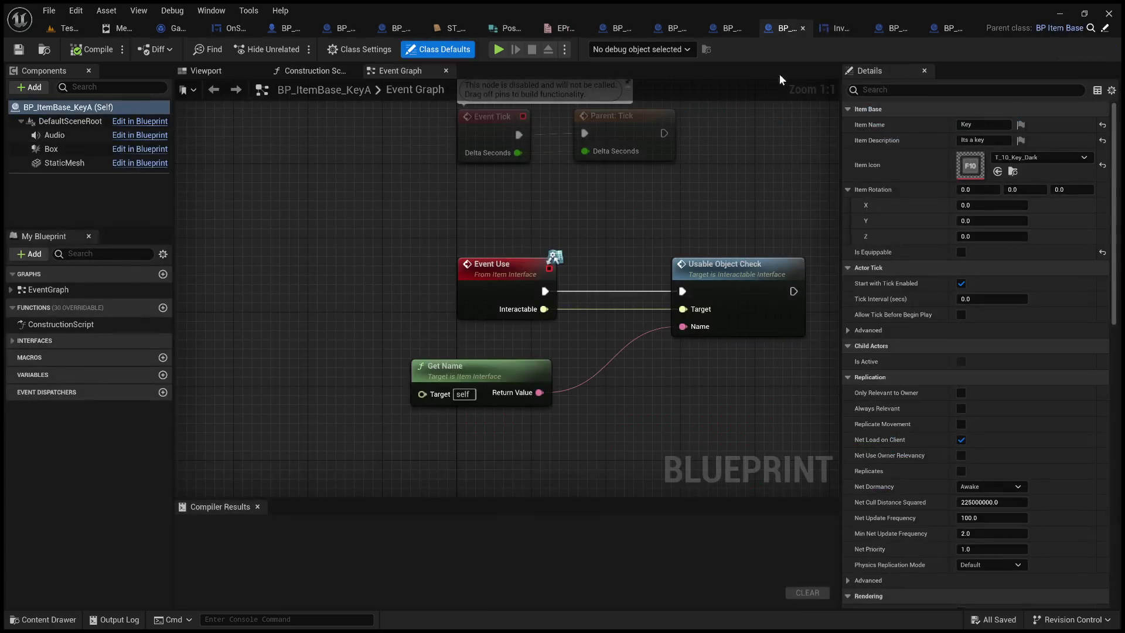
key(ctrl+Tab)
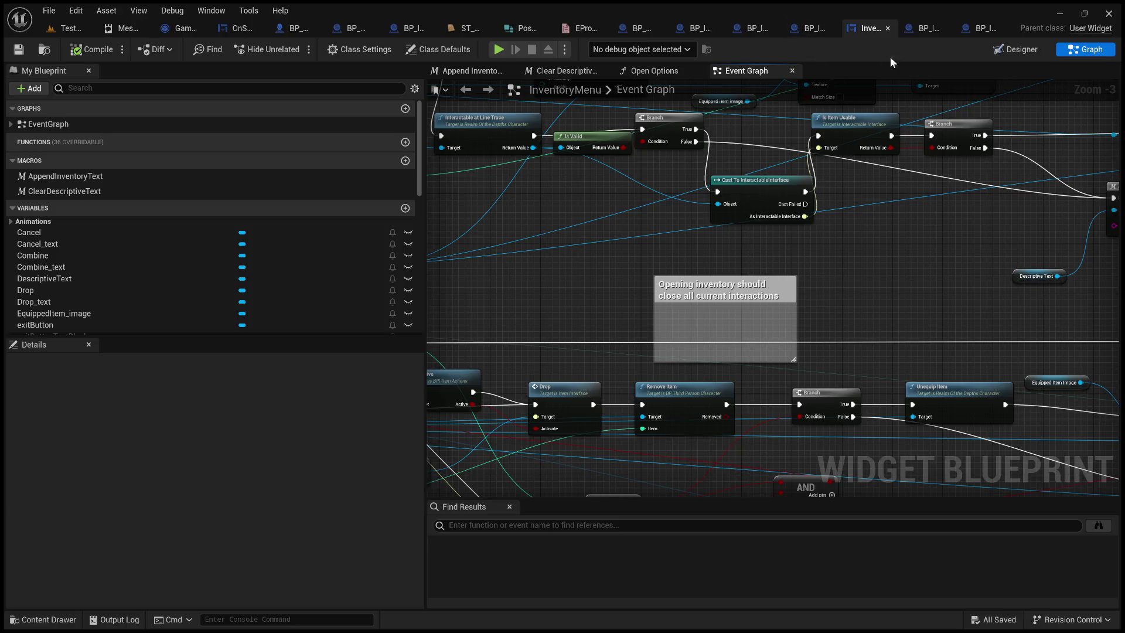
click(815, 28)
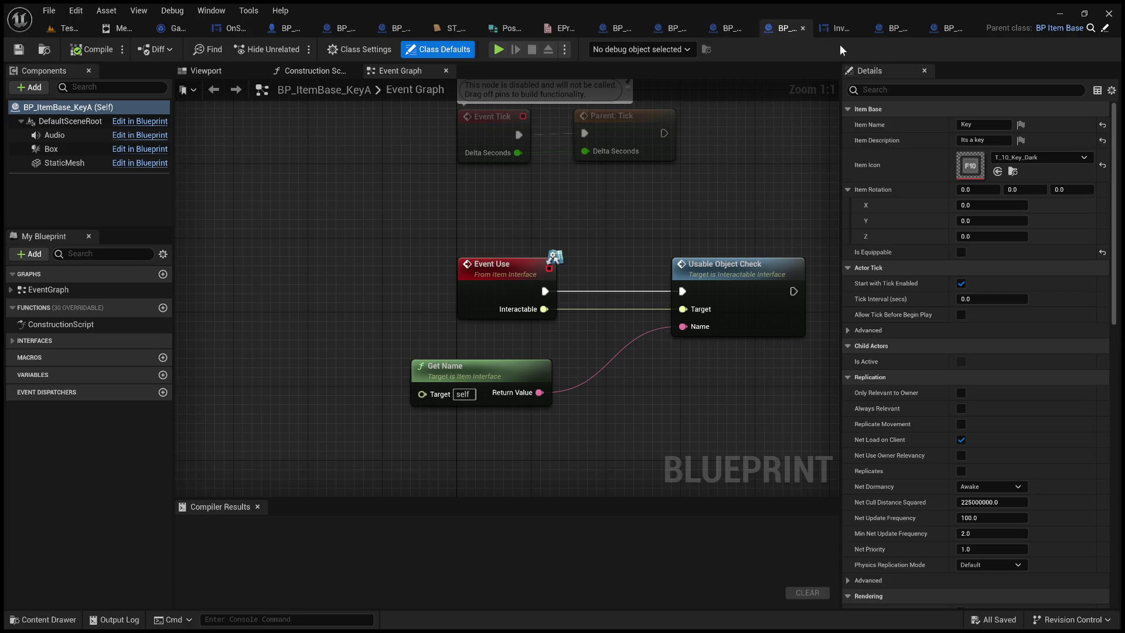
click(671, 34)
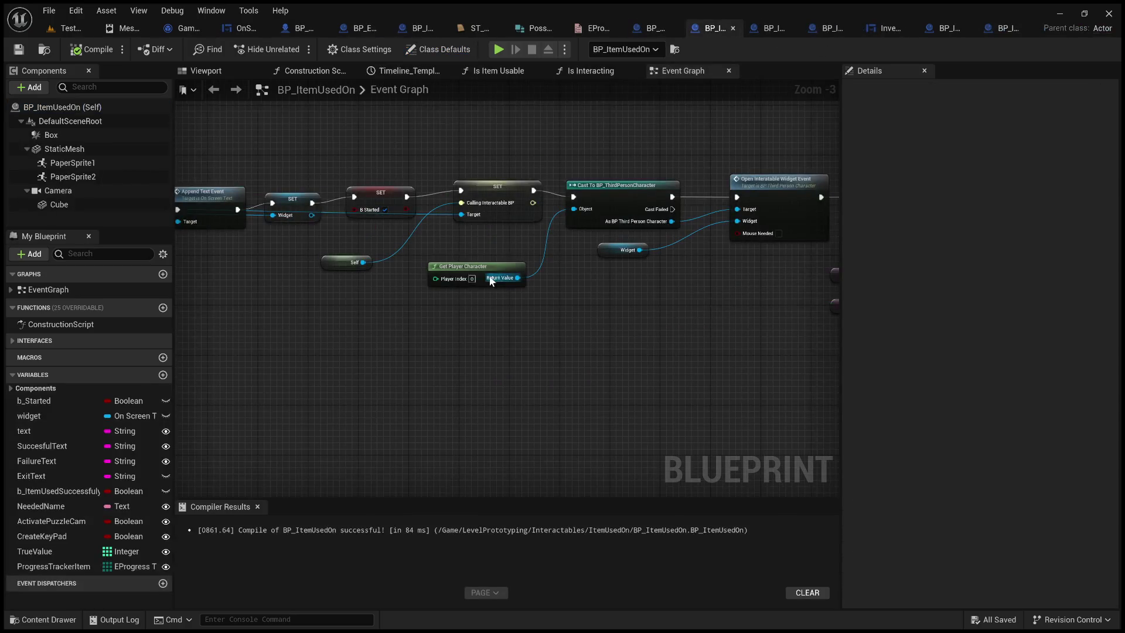
Select the PoweredLights Get All Actors and Set Visibility nodes and nudge them slightly right.
scroll(476, 252, down, 6)
scroll(589, 338, up, 6)
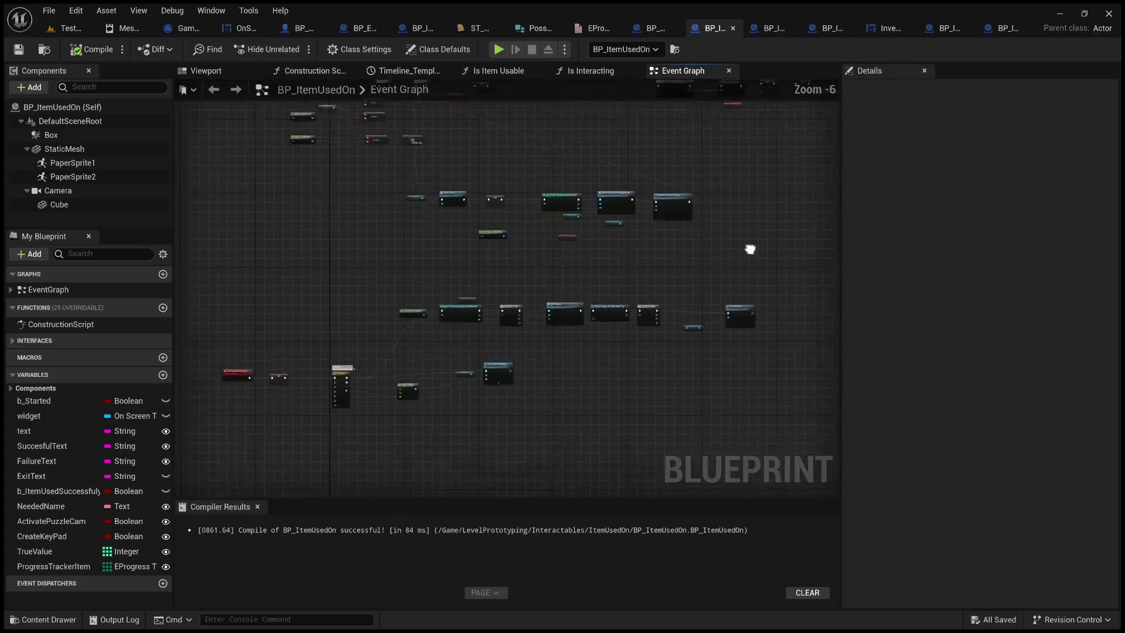
scroll(588, 202, up, 3)
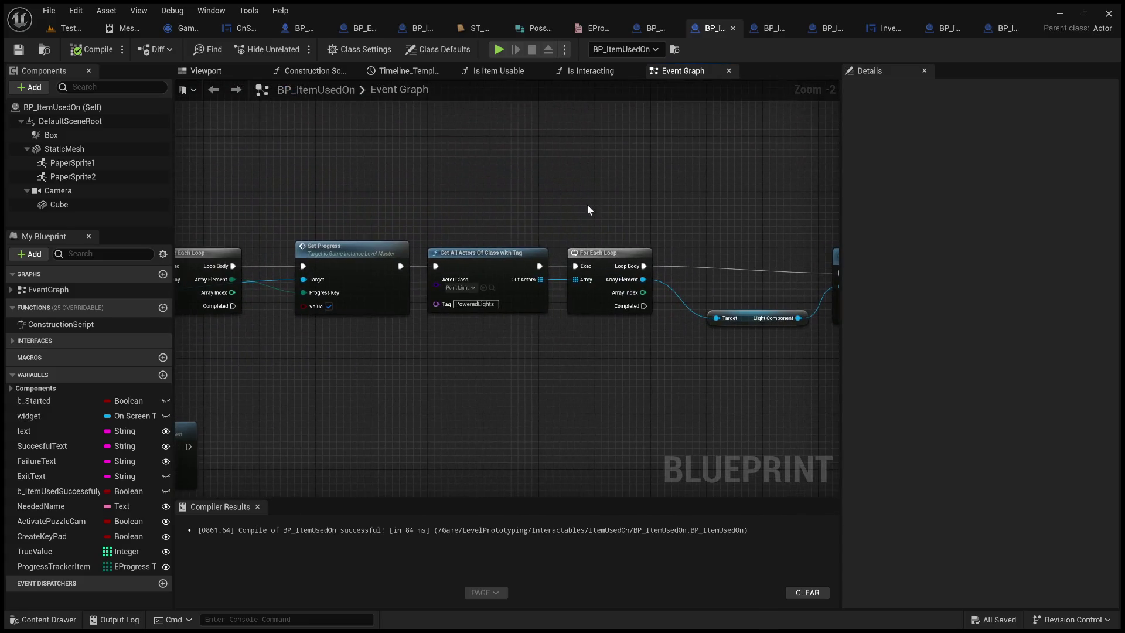
mouse_move(640, 218)
mouse_down()
mouse_move(435, 174)
mouse_move(585, 176)
mouse_move(452, 150)
mouse_up()
drag(287, 139, 815, 351)
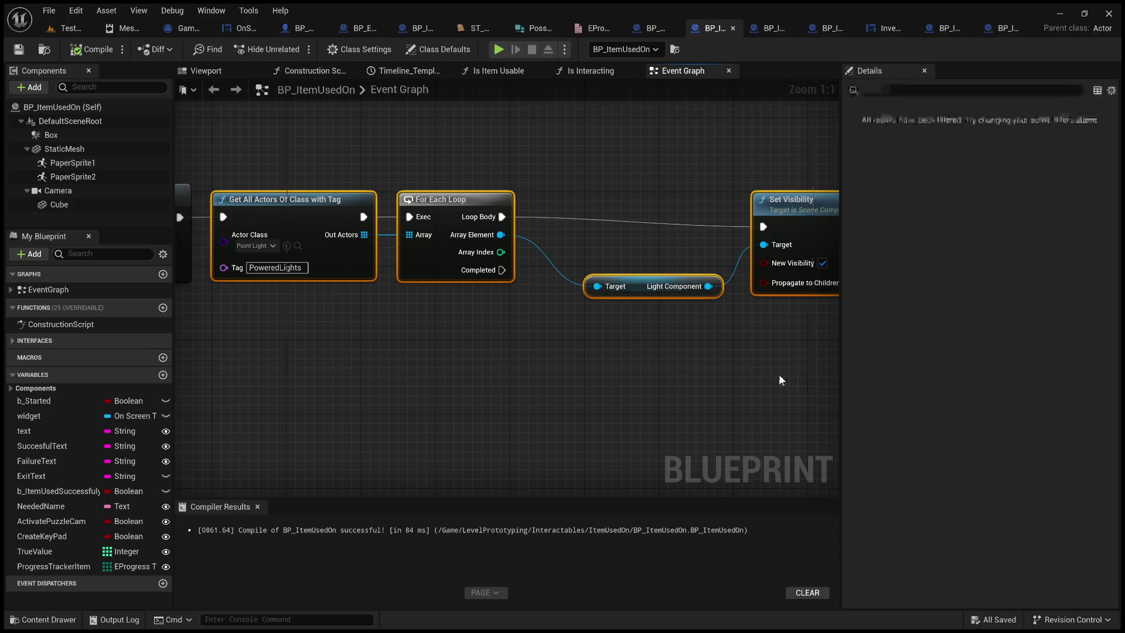
mouse_move(484, 251)
mouse_down()
mouse_move(594, 284)
mouse_move(514, 242)
mouse_move(494, 251)
mouse_up()
click(351, 178)
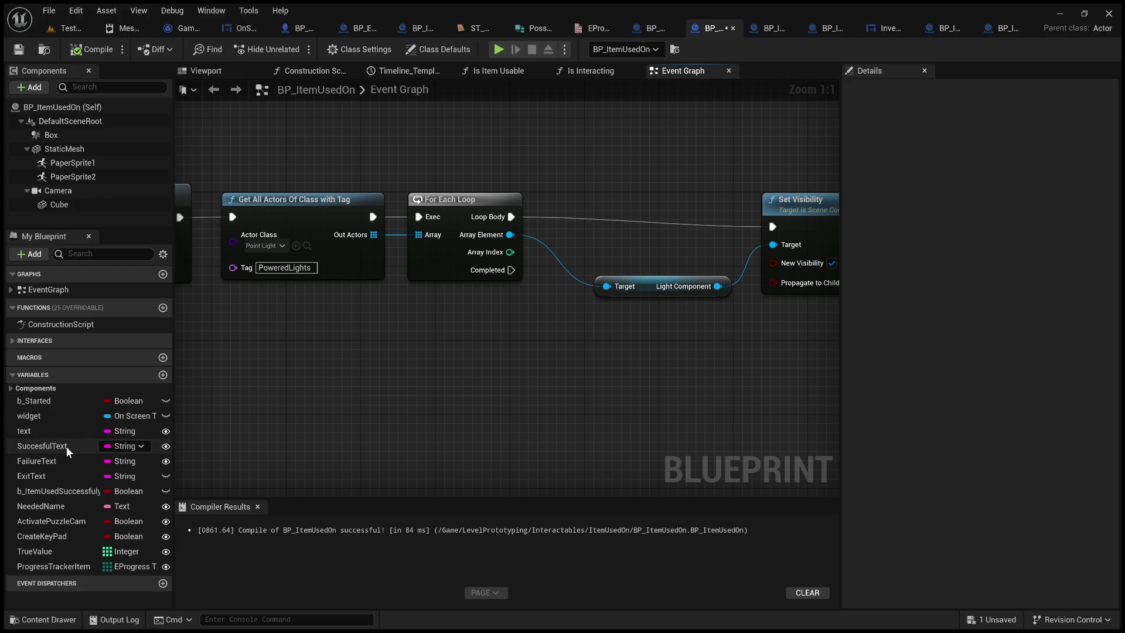
mouse_move(326, 321)
mouse_down()
mouse_move(284, 329)
mouse_move(303, 335)
mouse_up()
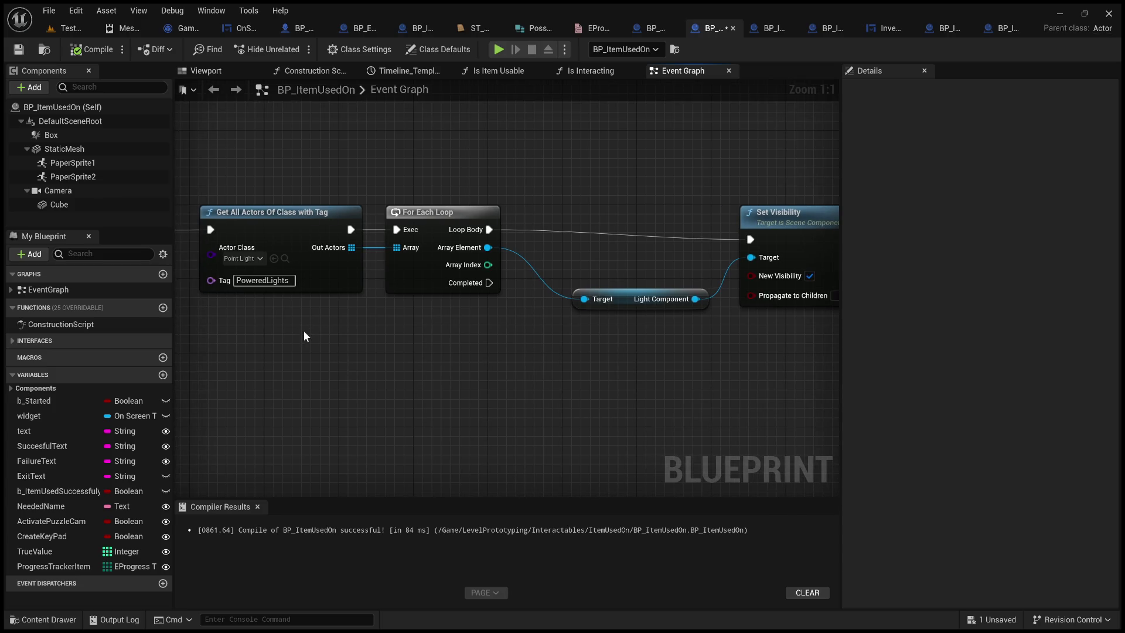